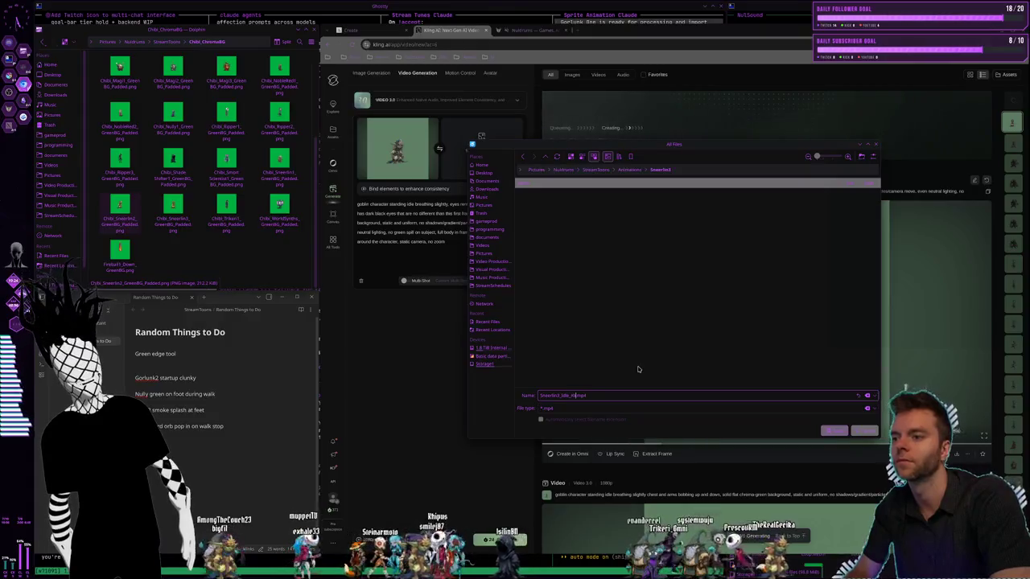
Wait for the goblin idle-breathing video to finish generating on its chroma-green background
scroll(655, 336, up, 3)
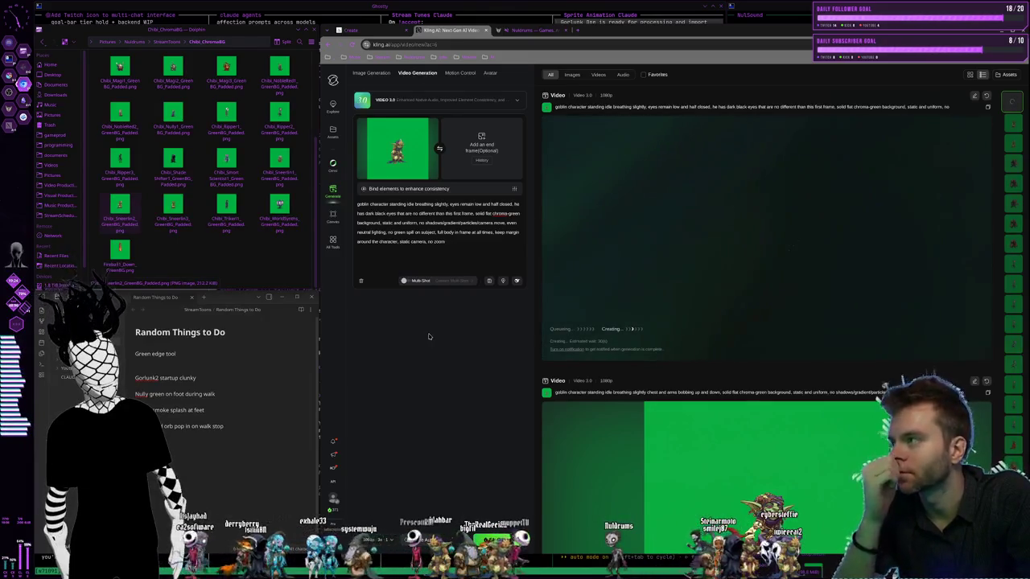
scroll(252, 233, up, 3)
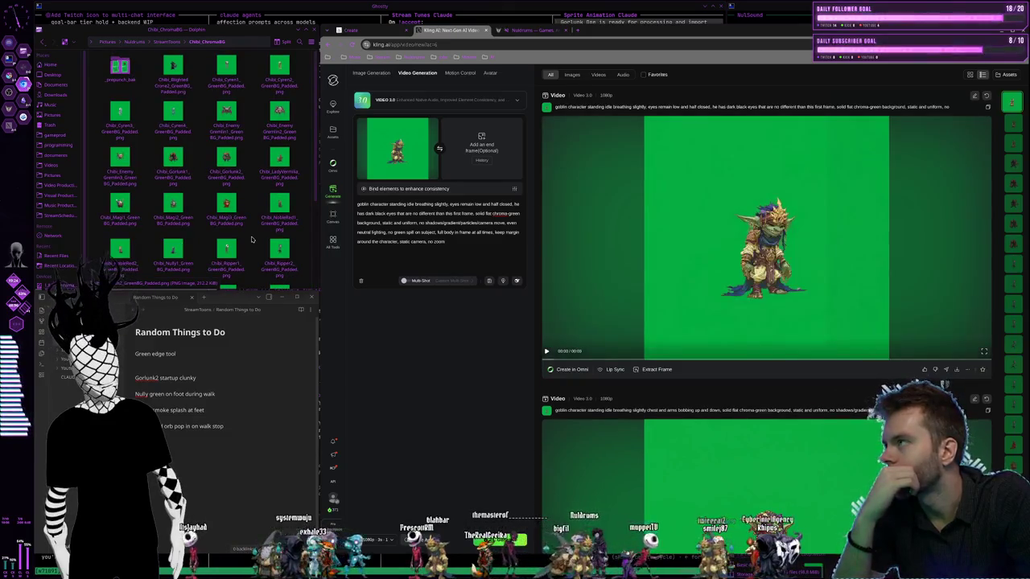
double_click(173, 69)
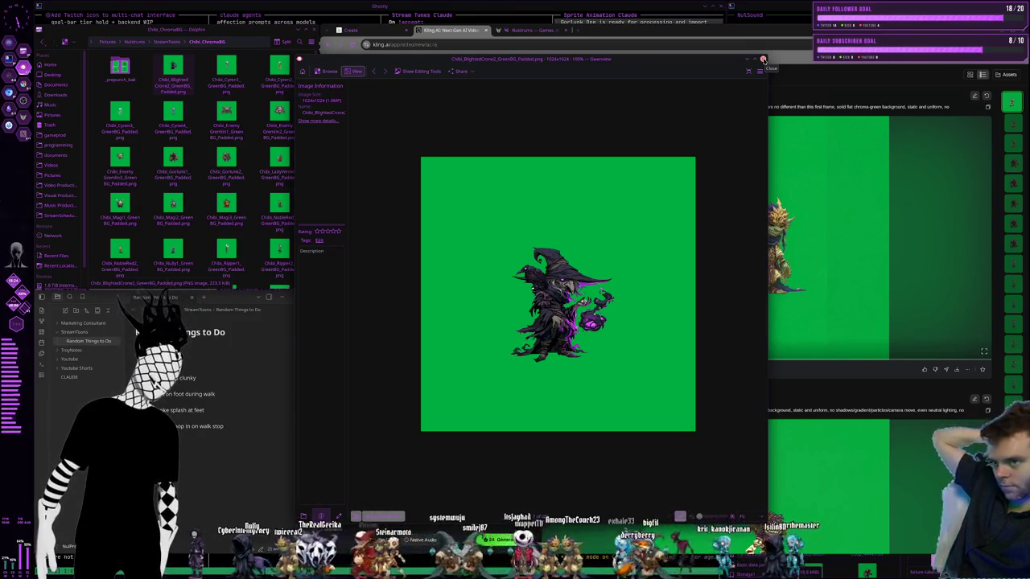
click(762, 59)
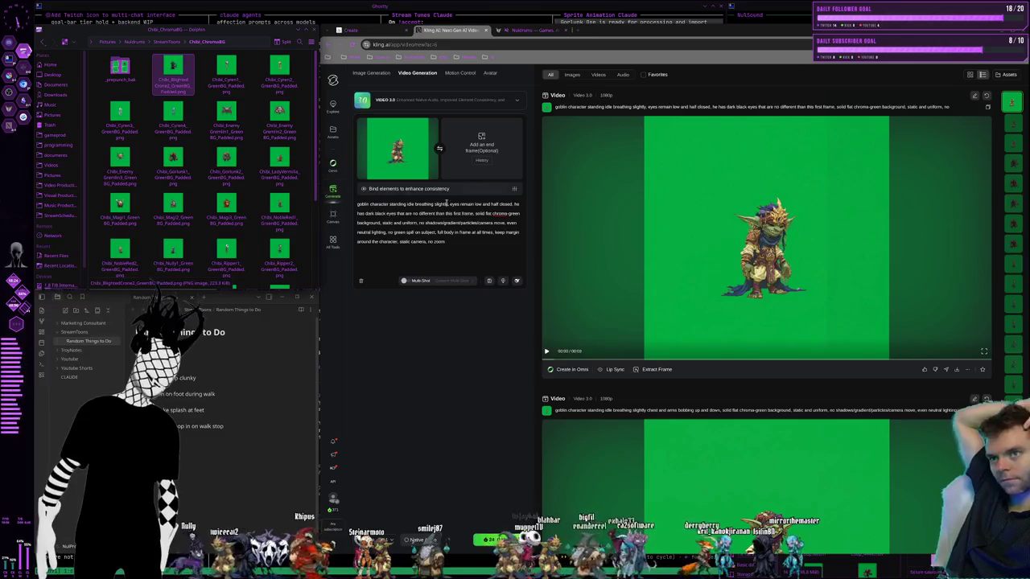
click(663, 256)
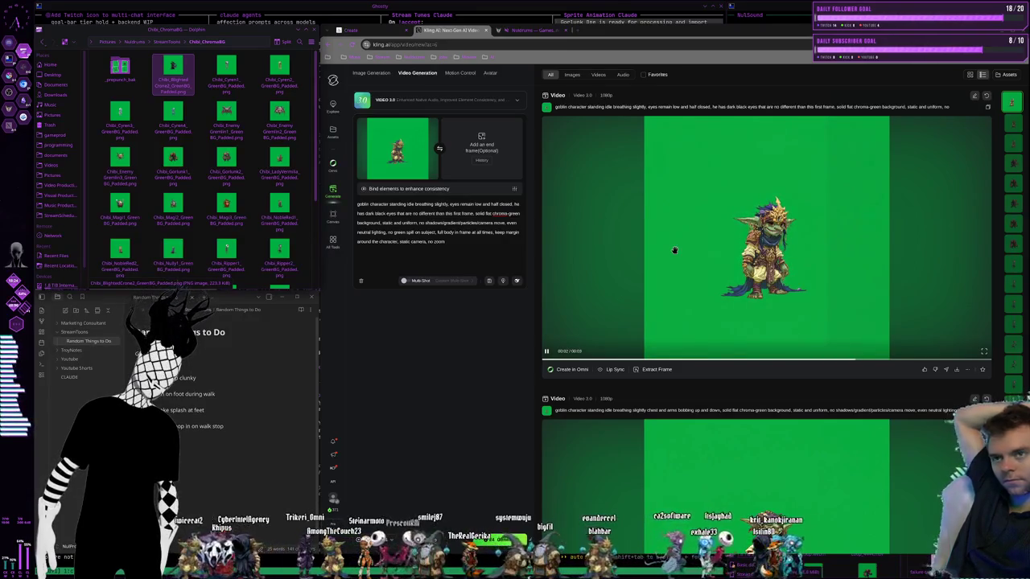
click(577, 253)
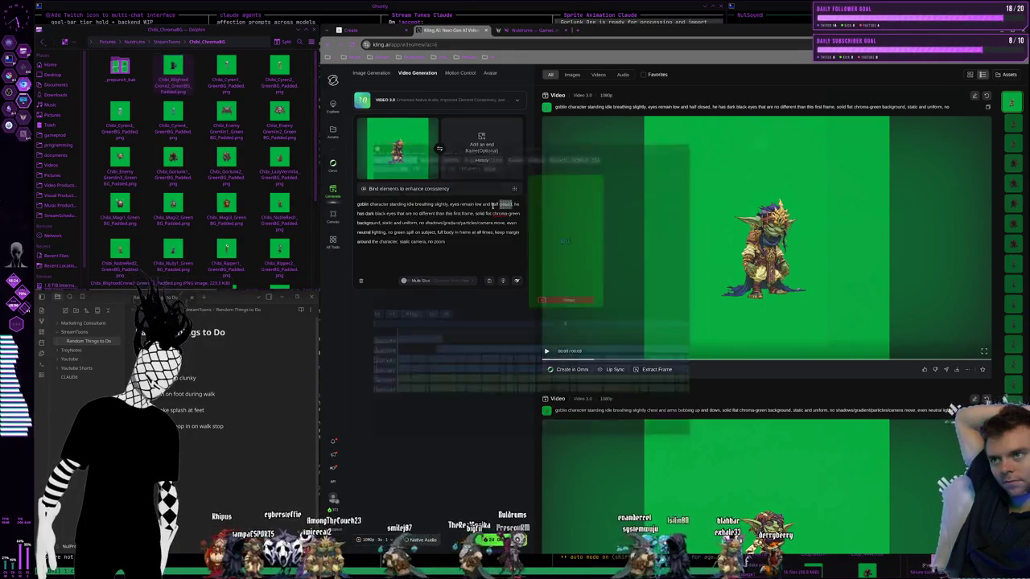
Replace the eyes wording with 'expression frozen and motionless' and remove the goblin start-frame image
drag(513, 203, 465, 204)
click(502, 205)
key(BackSpace)
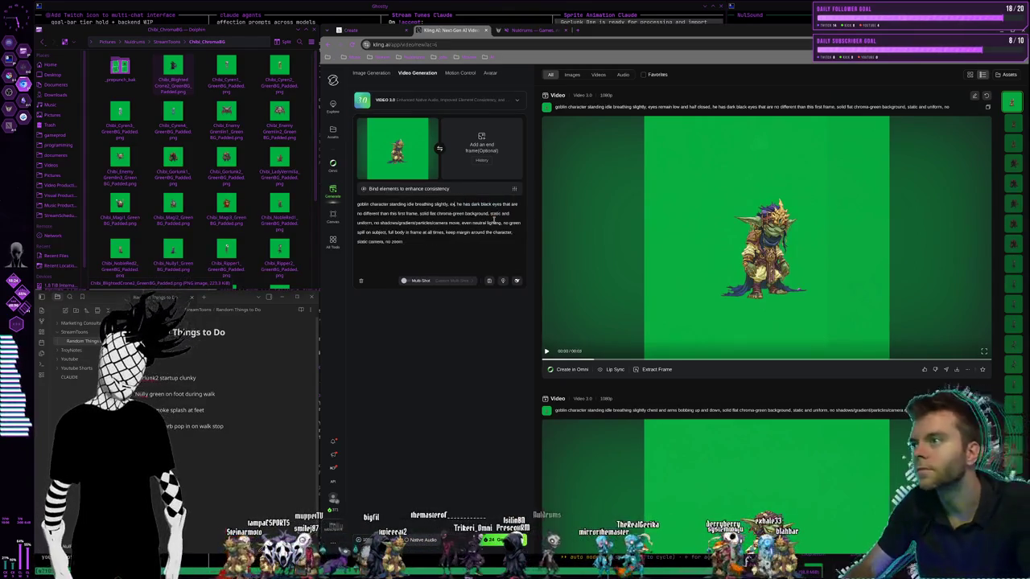
text(xpression low)
key(BackSpace)
key(BackSpace)
key(BackSpace)
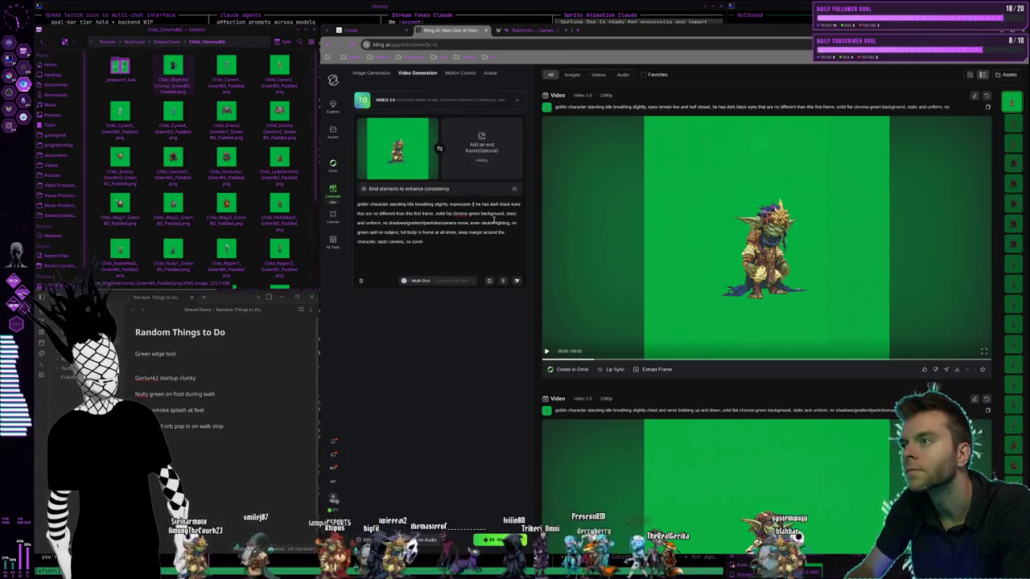
text(frozen and )
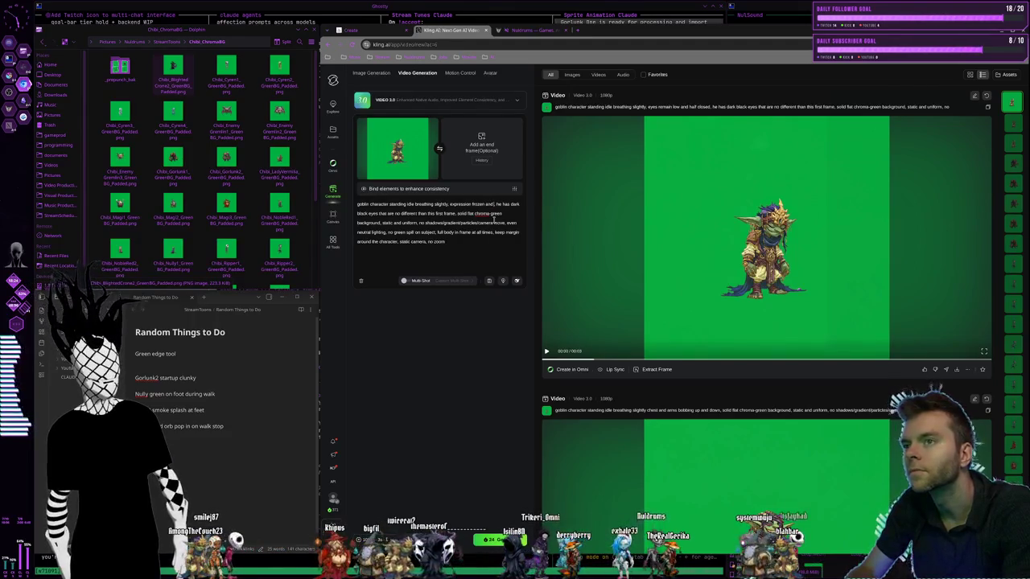
text(motionless)
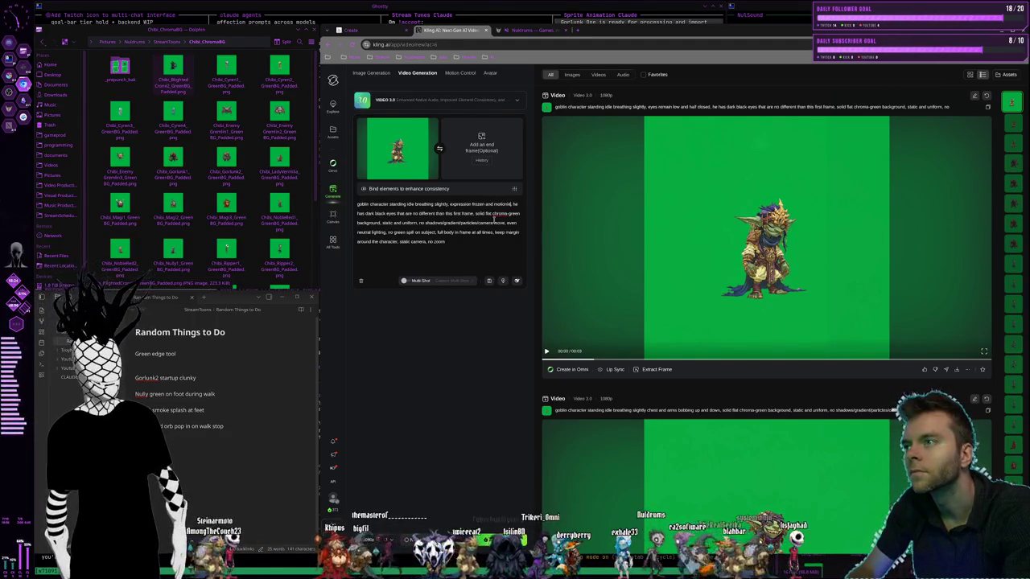
click(549, 263)
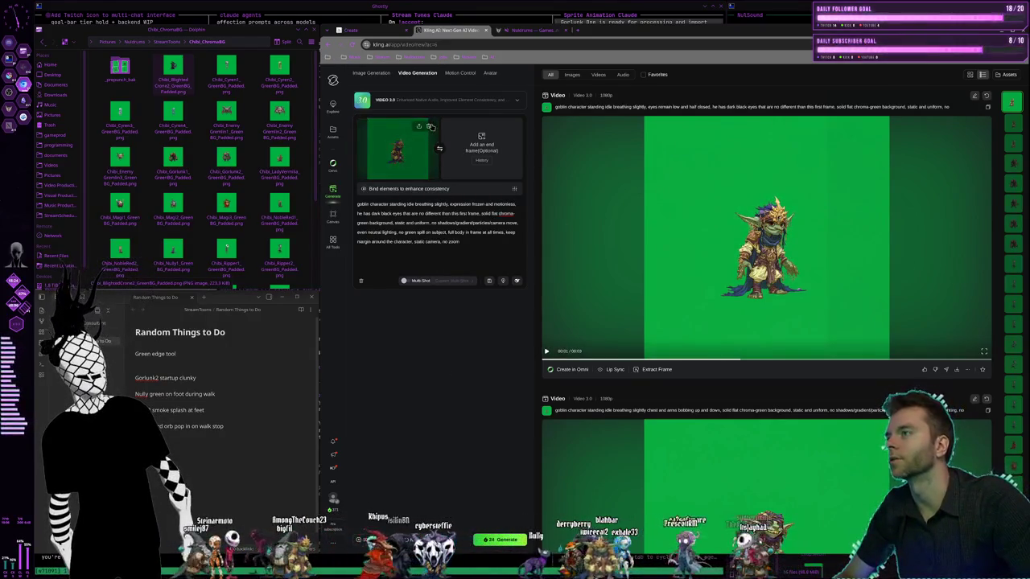
click(431, 126)
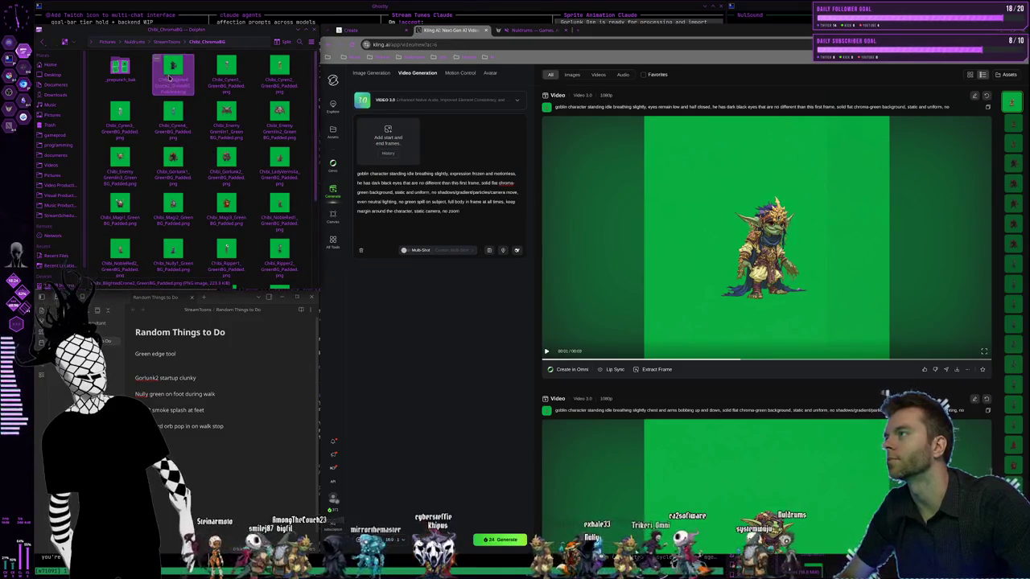
Load Chibi_BlightedCrone2_GreenBG_Padded.png as the start frame and select the old goblin prompt wording
drag(167, 77, 398, 153)
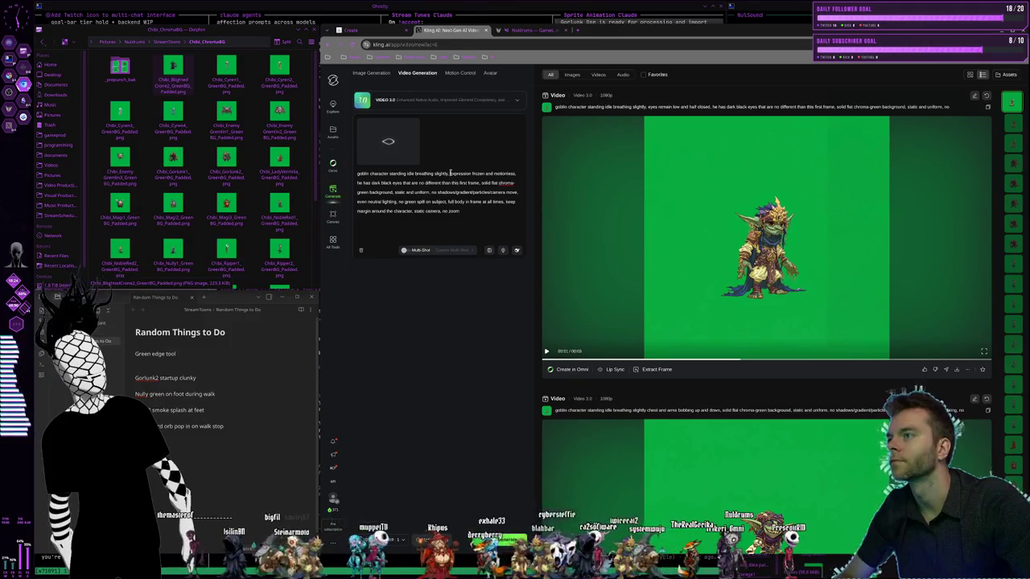
click(448, 176)
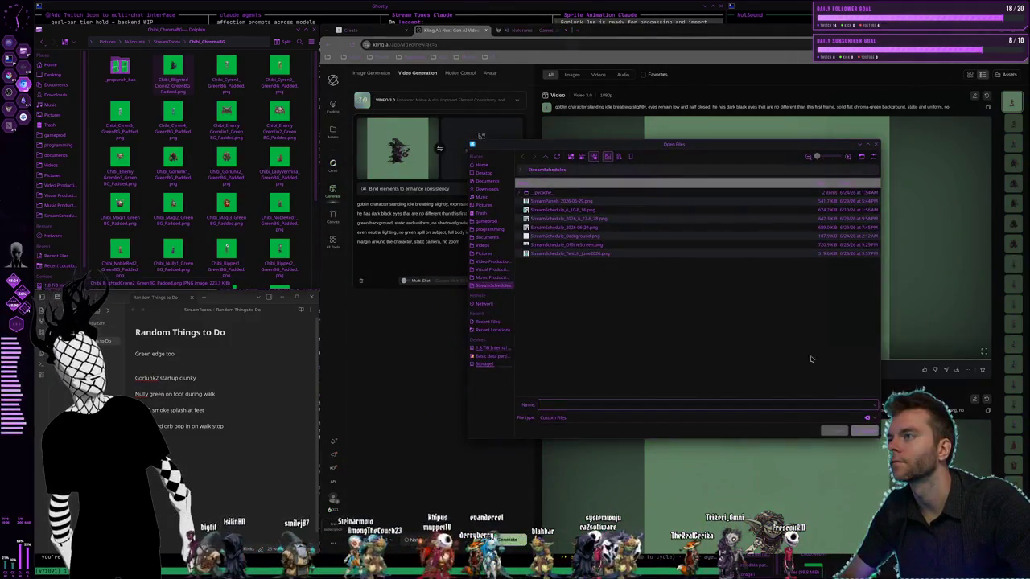
key(Escape)
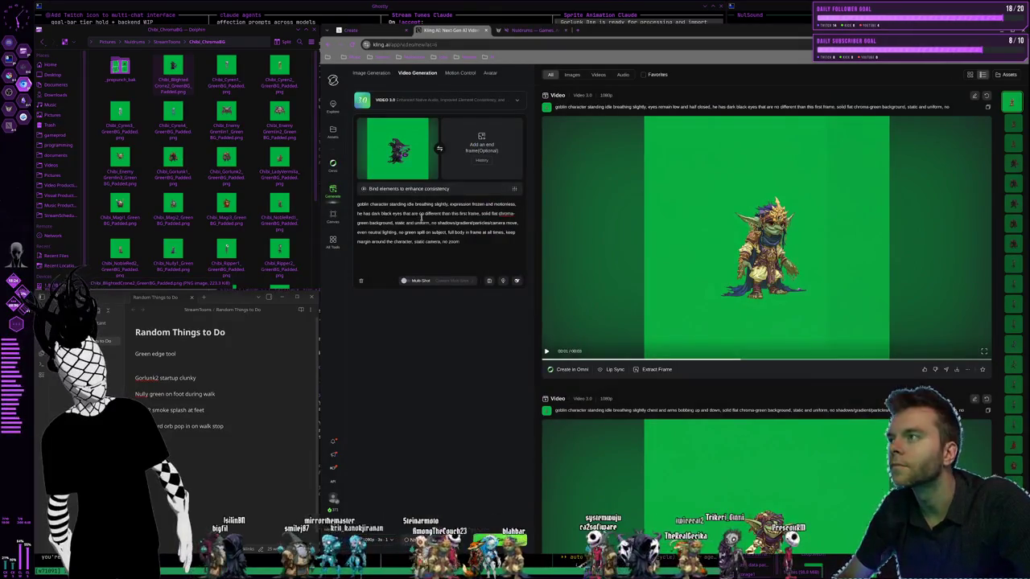
drag(448, 204, 341, 200)
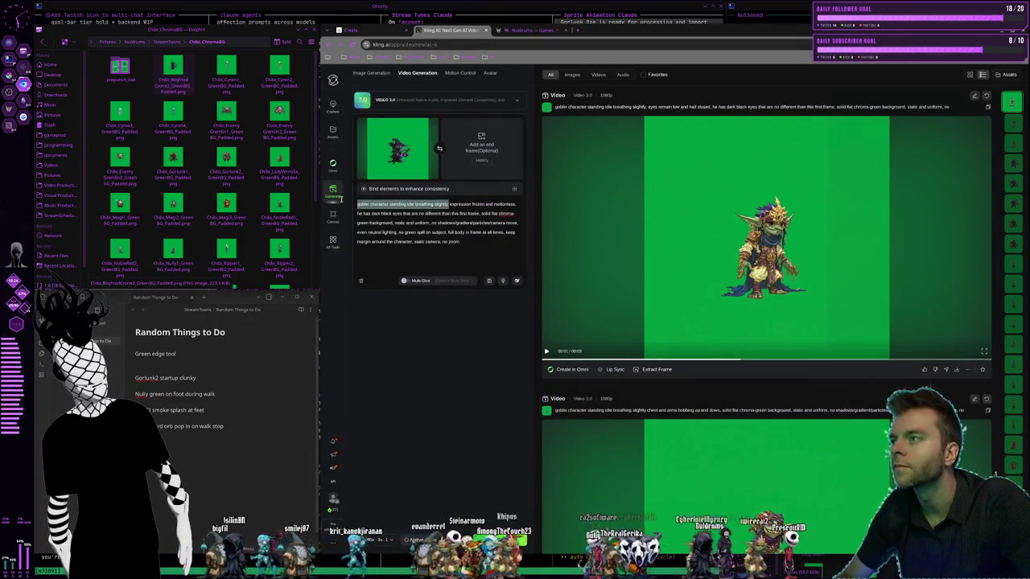
Rewrite the prompt as a witch idle animation with a rotating shadow orb and a cawing shoulder crow
text(witch cha)
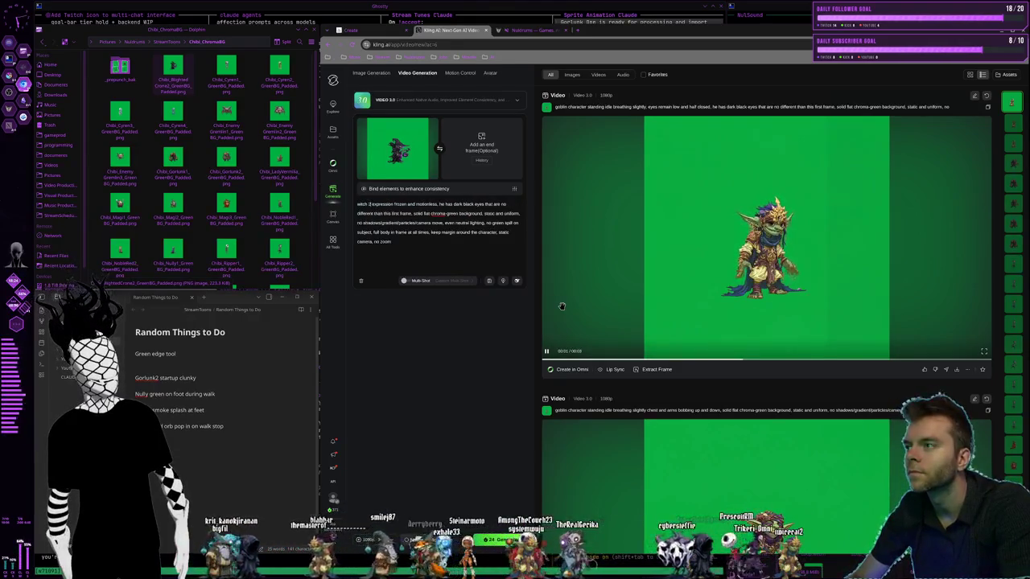
text( game sprit)
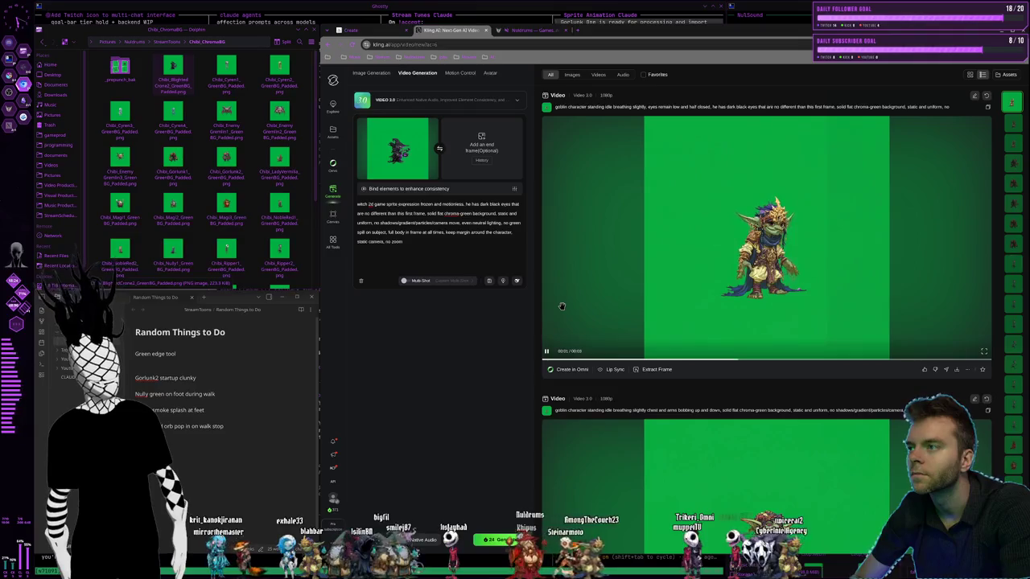
text(e in an idle a)
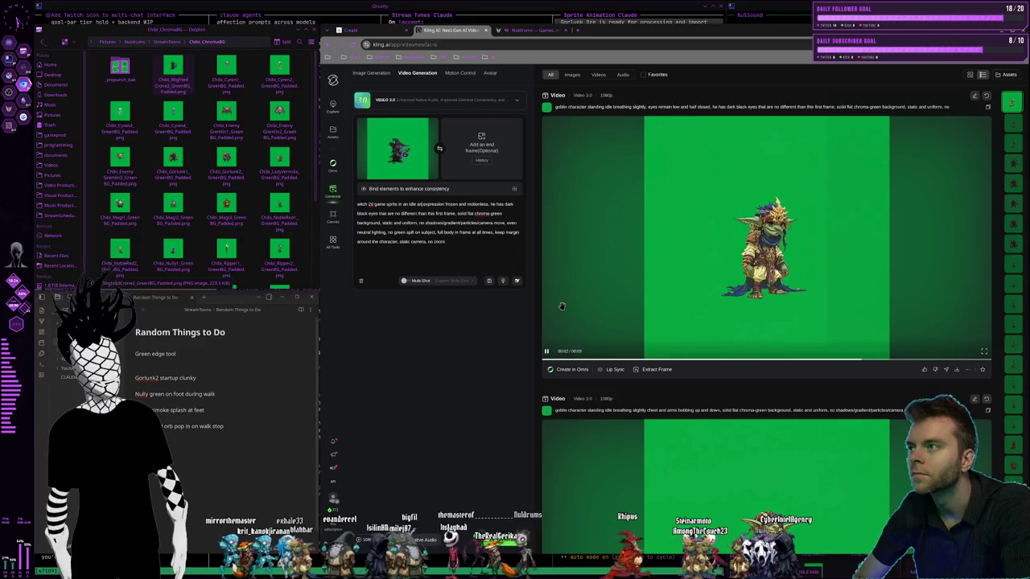
text(tion, h)
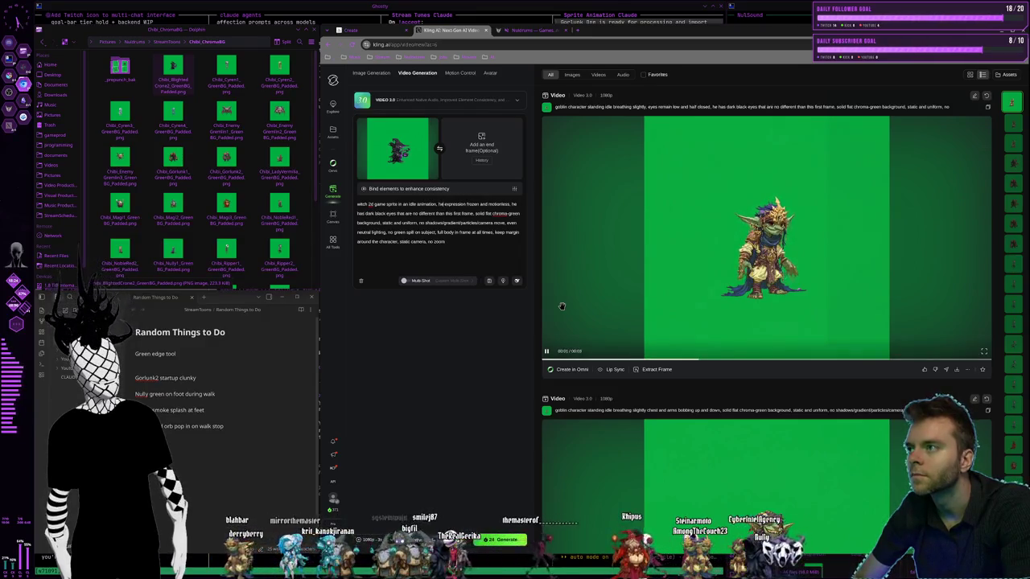
text( shadow )
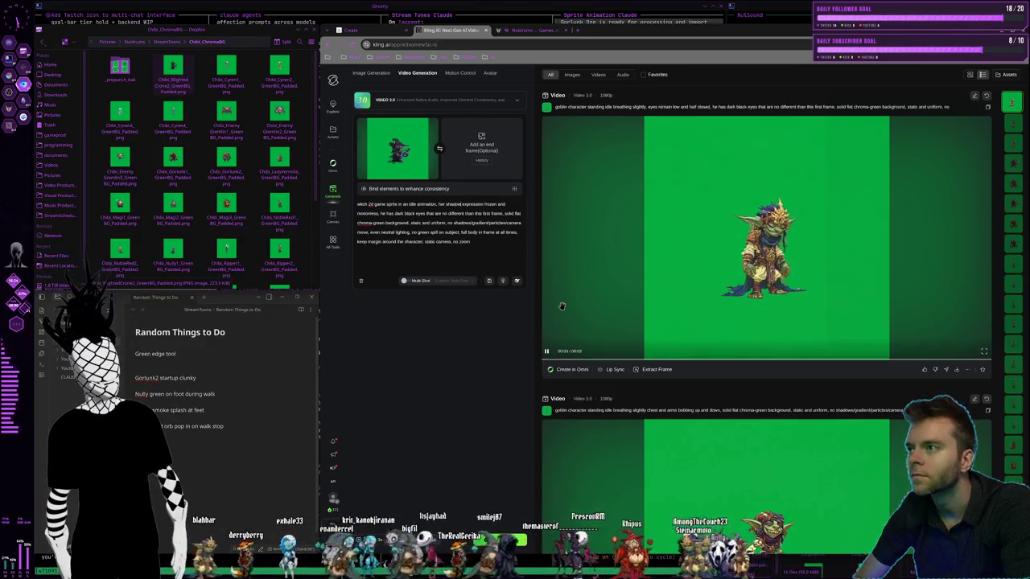
text(ront of her is)
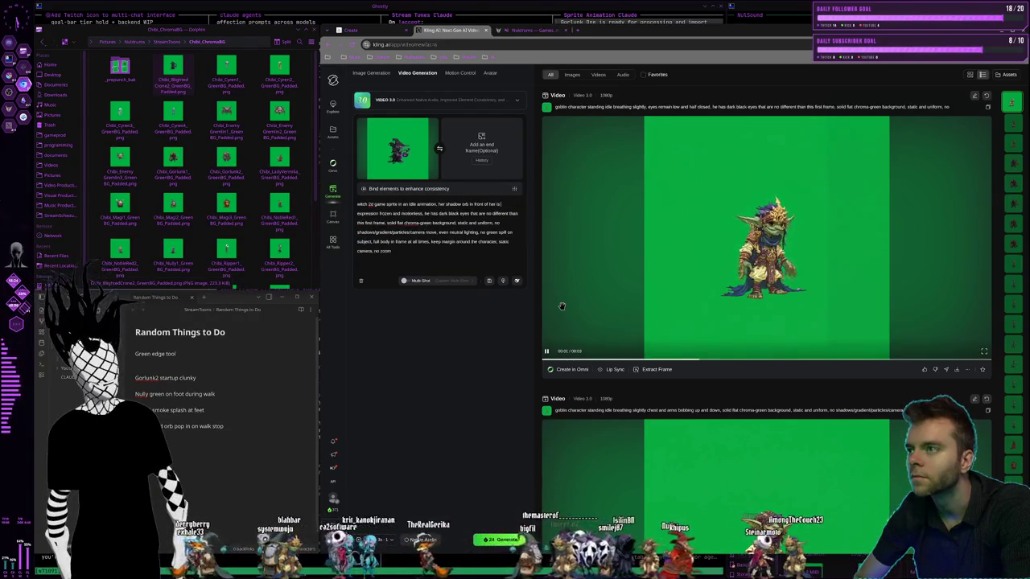
text( hovering)
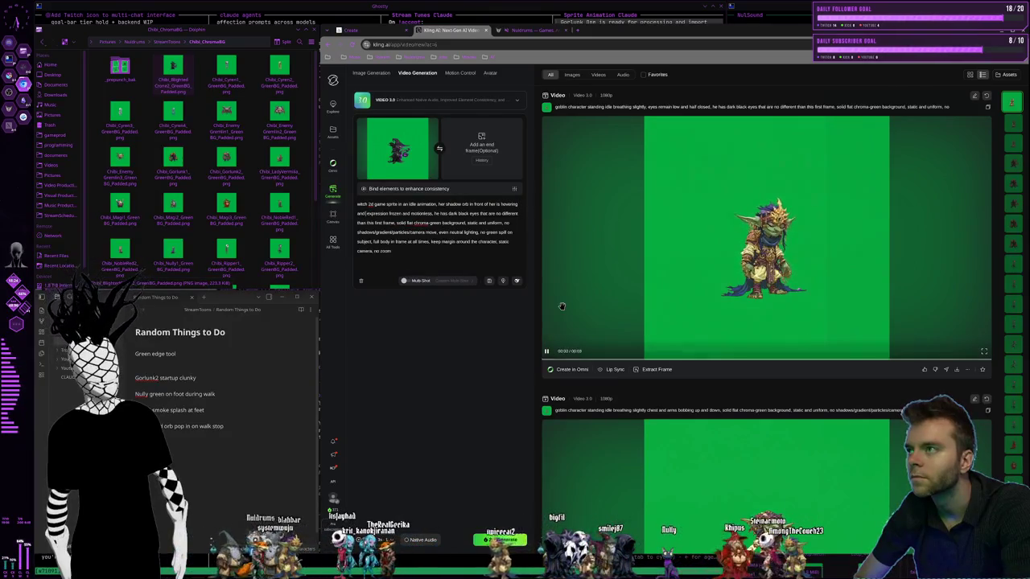
text( andb)
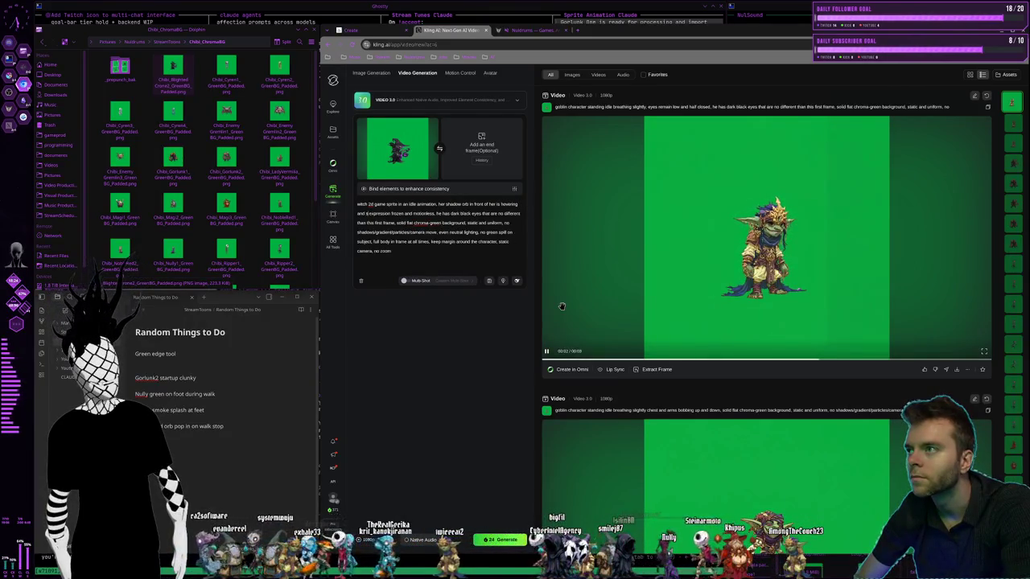
text(mo)
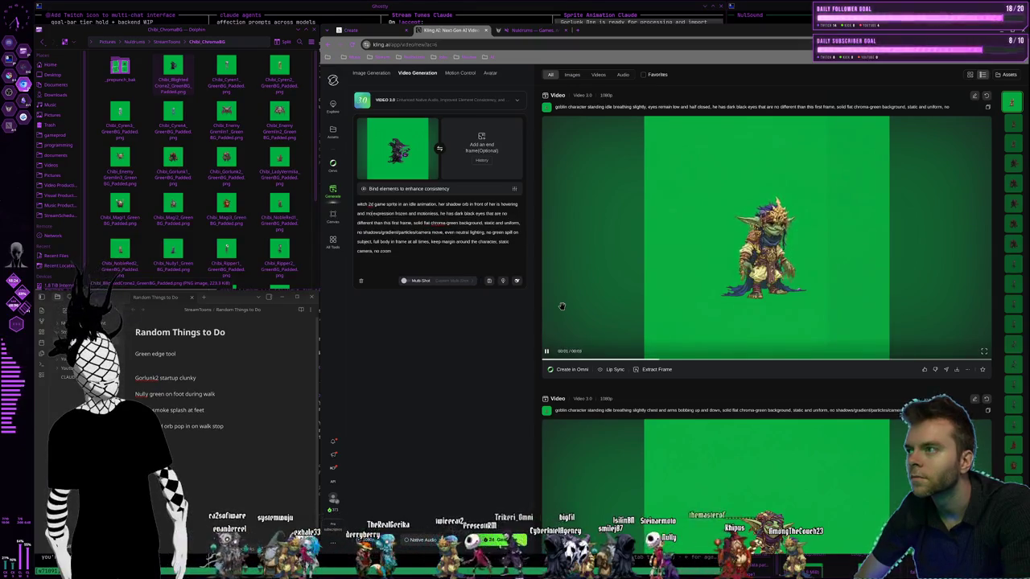
text(uth)
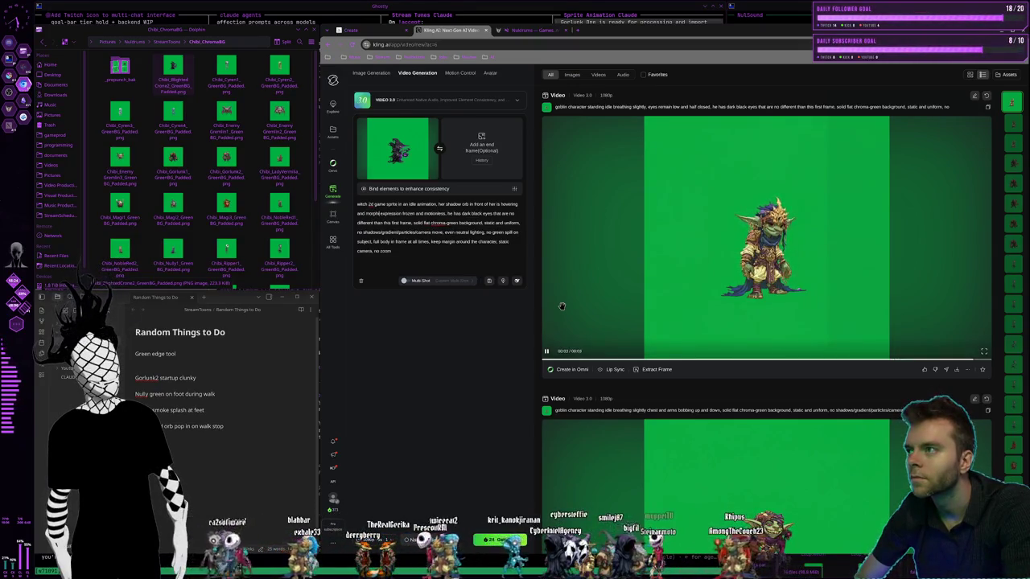
key(BackSpace)
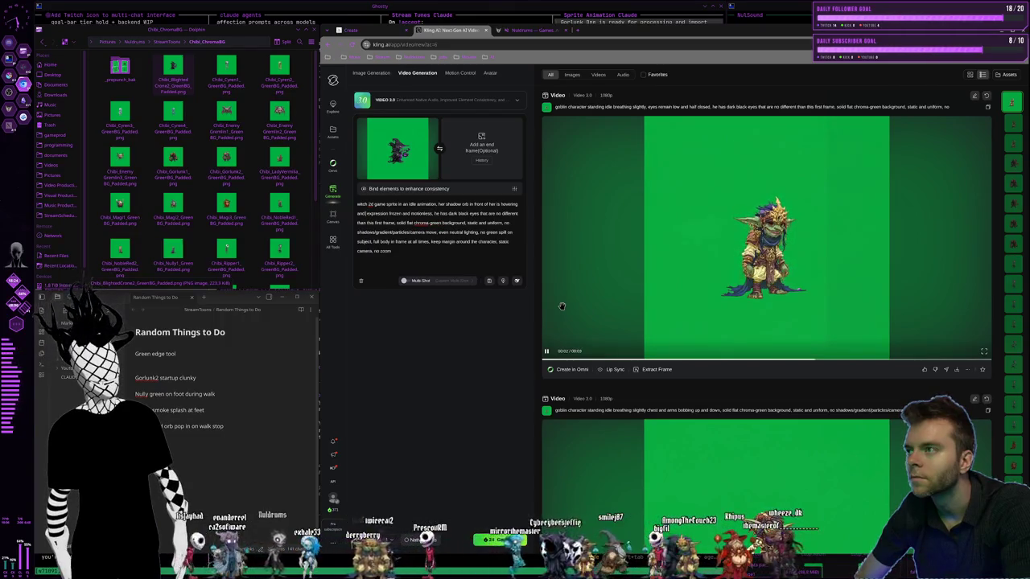
text(n)
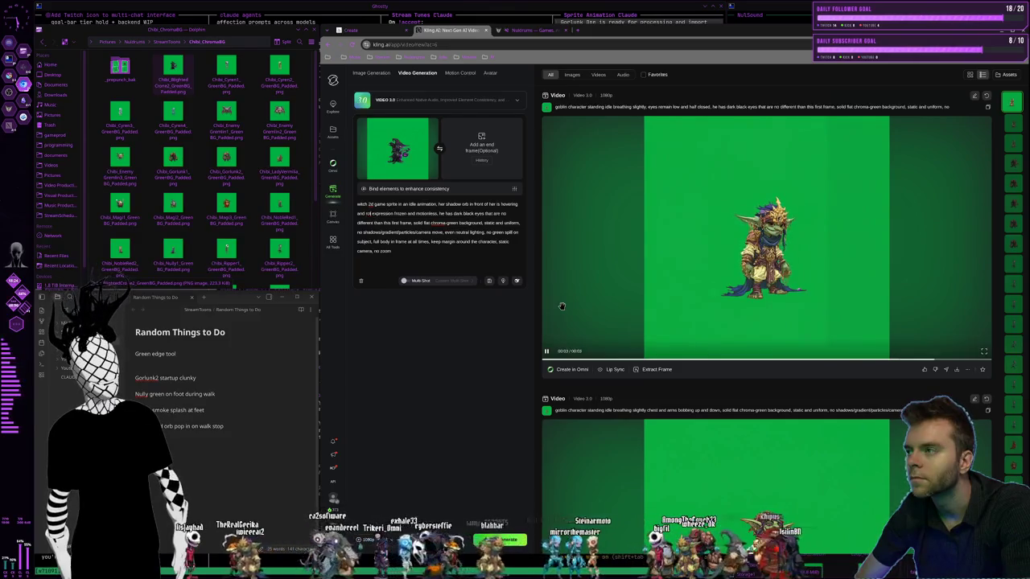
key(BackSpace)
text(mo)
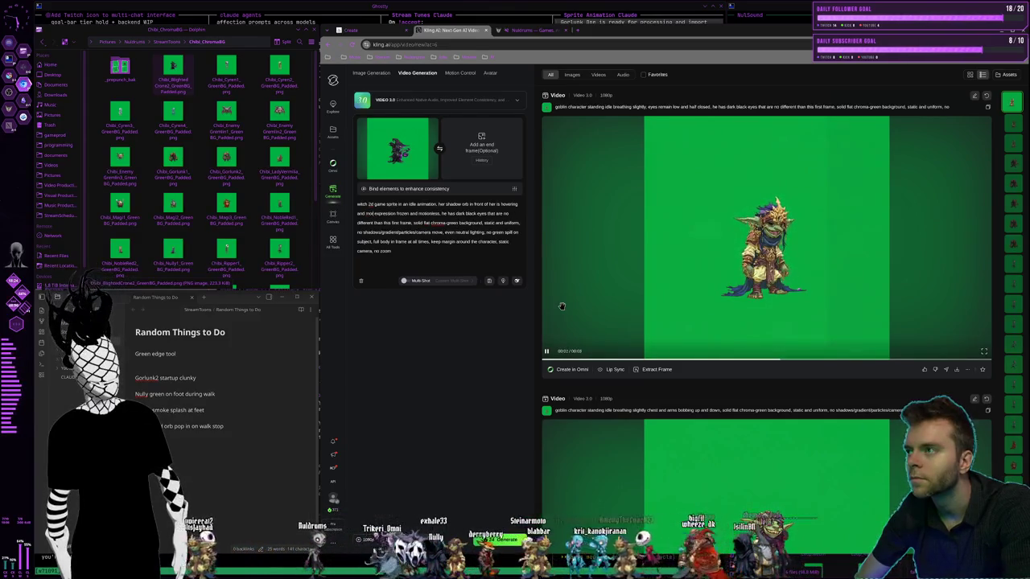
text(ng rotating )
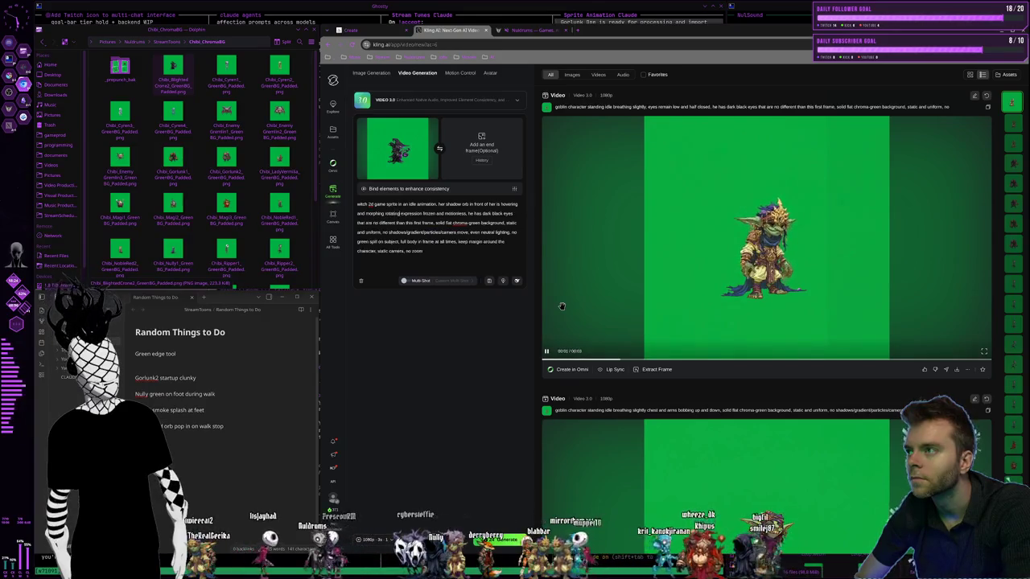
text(the )
text(ow on the vitches )
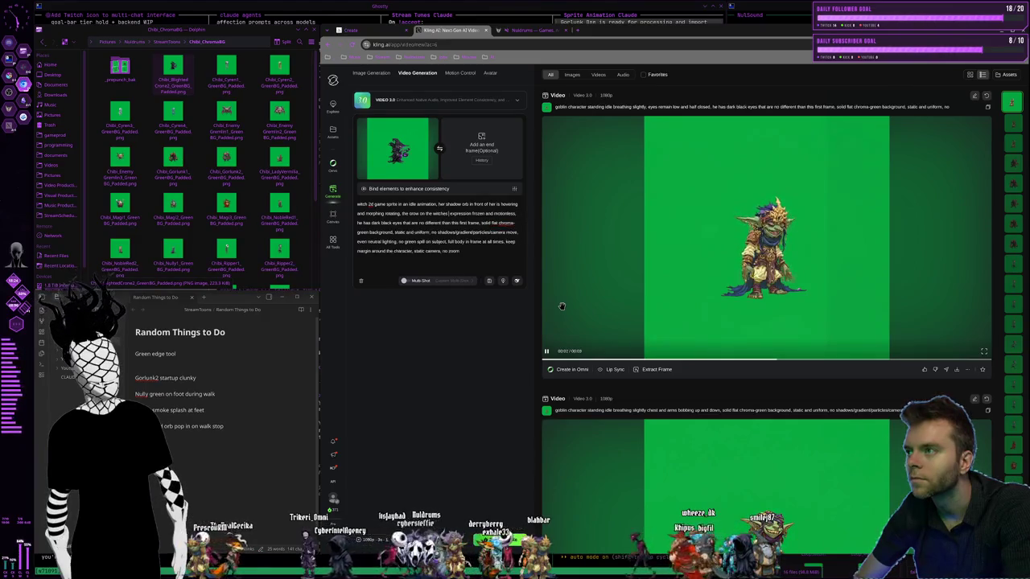
text(ould )
text(r )
text(s around and)
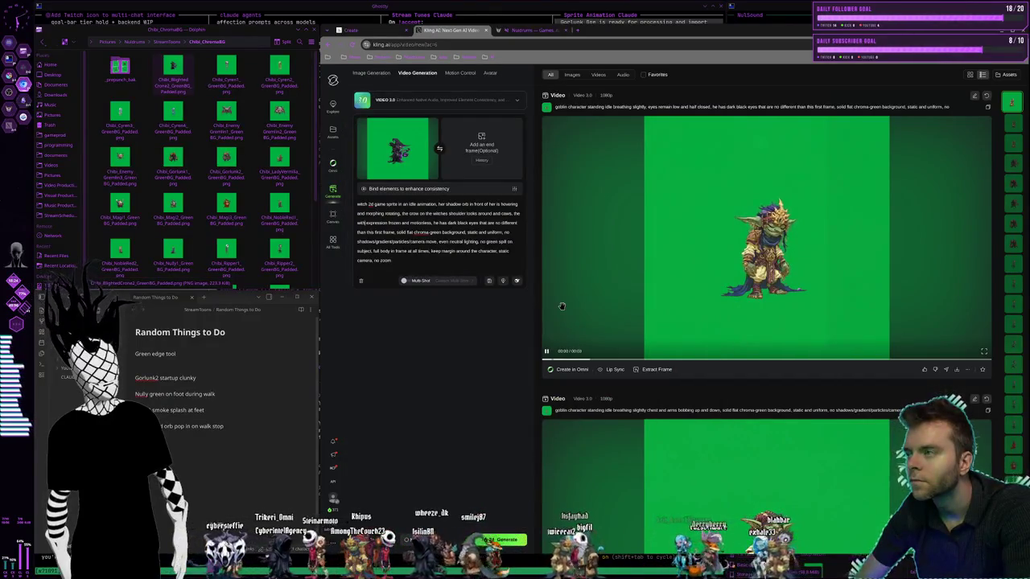
text(es)
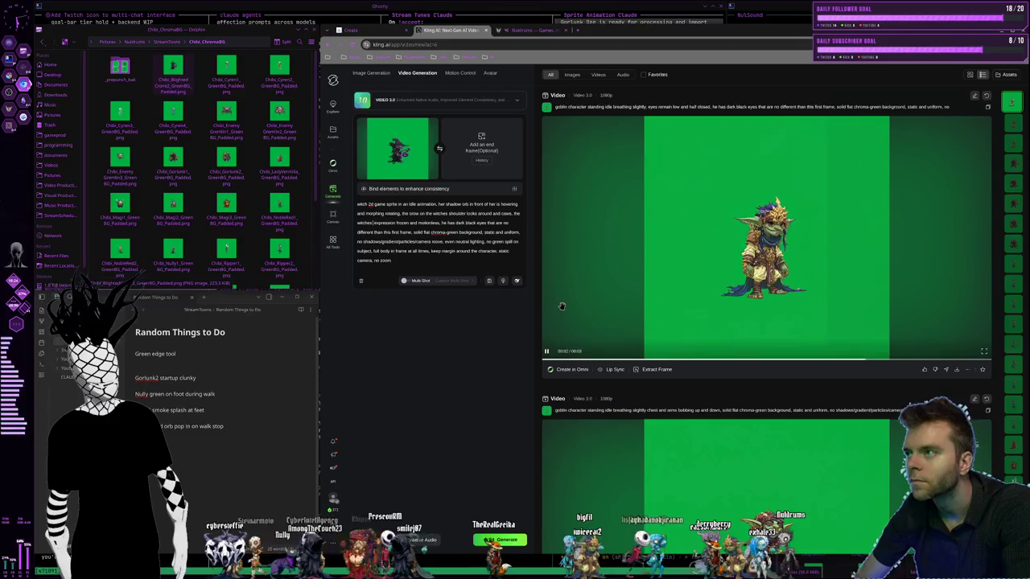
key(BackSpace)
key(BackSpace)
key(BackSpace)
key(BackSpace)
key(BackSpace)
key(BackSpace)
key(BackSpace)
key(BackSpace)
key(BackSpace)
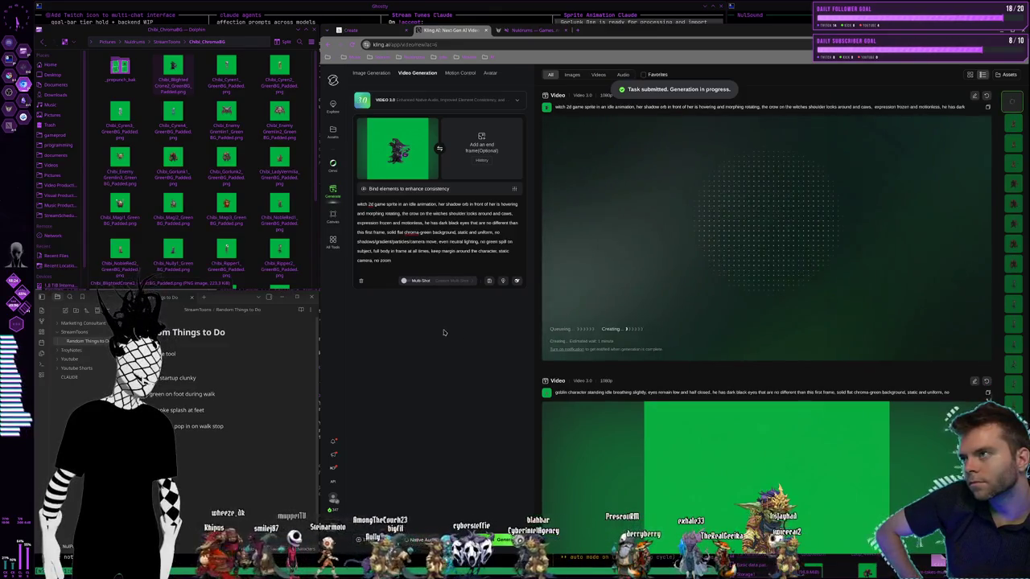
Review the earlier goblin and golem videos in the results feed while the witch video generates
scroll(227, 193, down, 2)
scroll(226, 169, down, 1)
scroll(226, 164, up, 3)
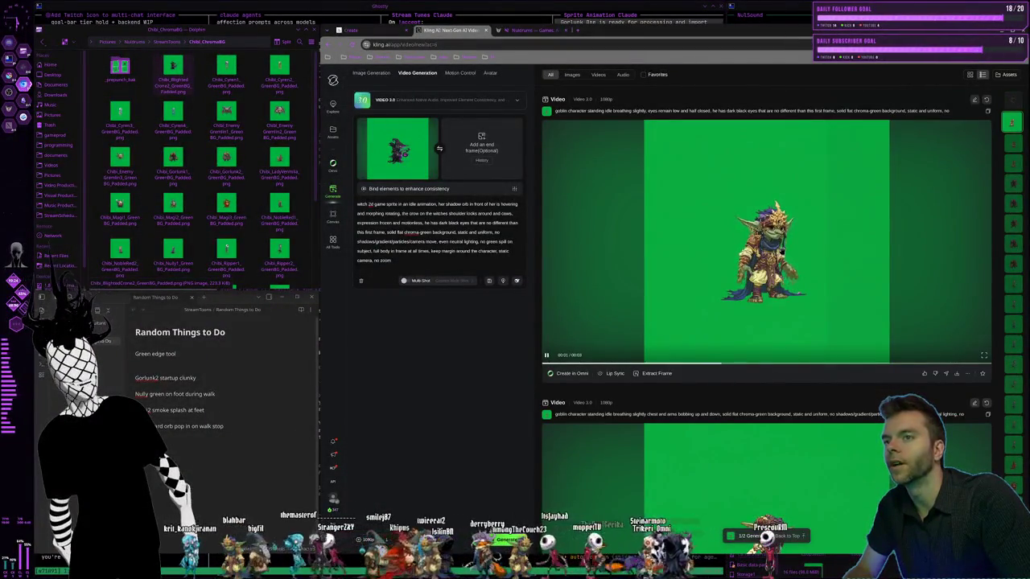
scroll(723, 260, down, 3)
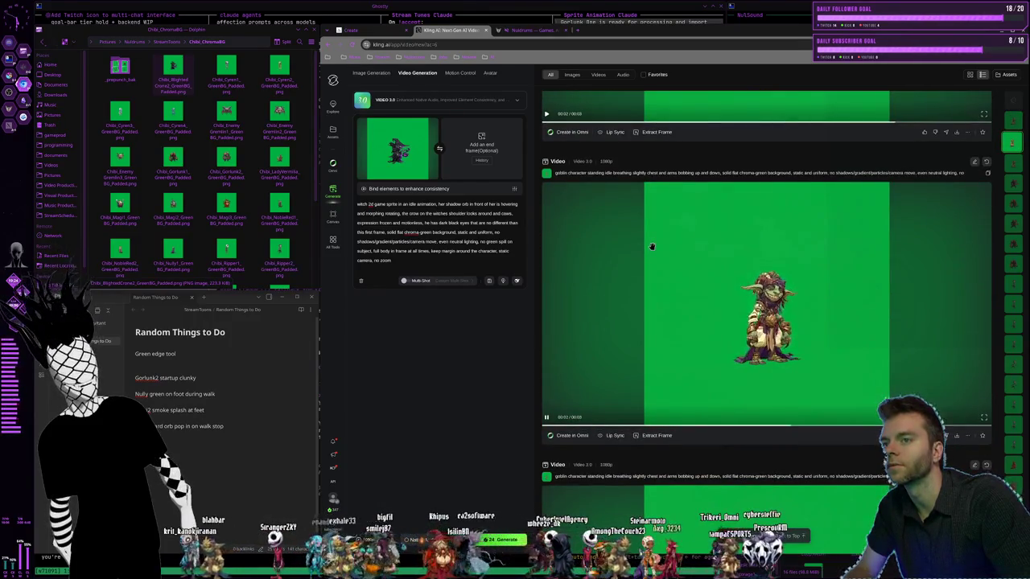
scroll(651, 245, down, 1)
scroll(652, 246, down, 2)
scroll(653, 246, down, 2)
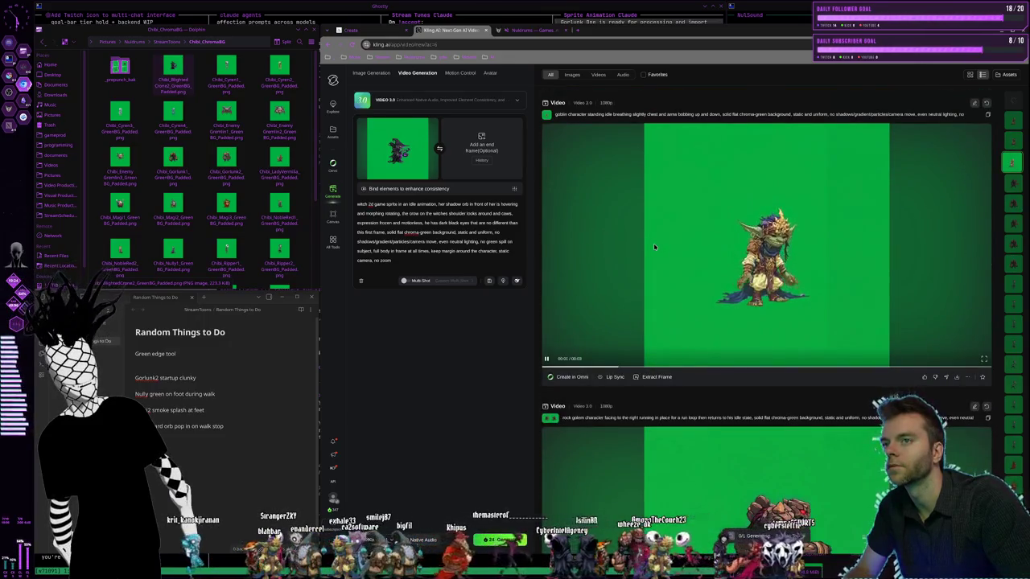
scroll(653, 243, down, 2)
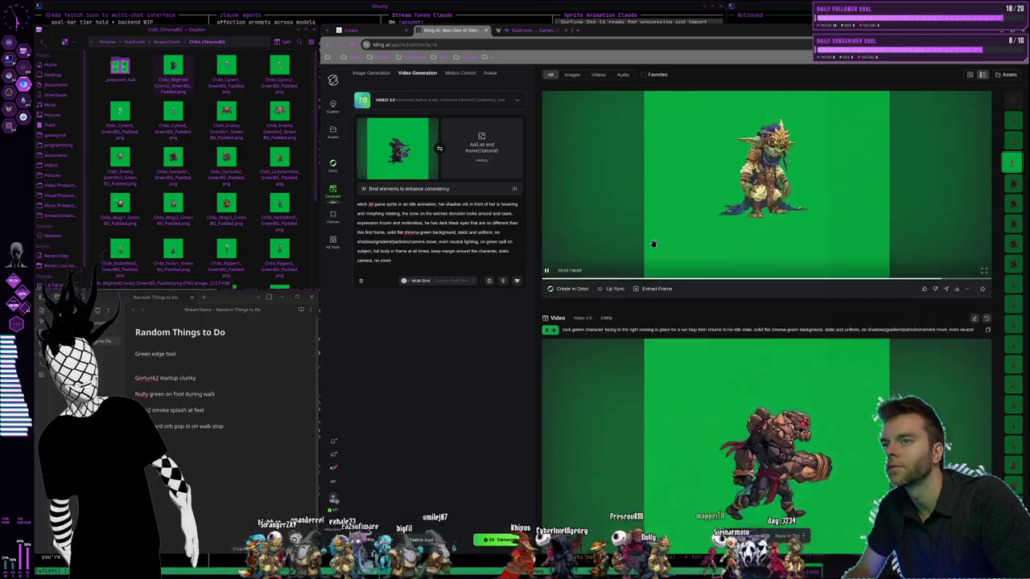
scroll(654, 240, down, 1)
scroll(654, 241, up, 2)
scroll(656, 241, up, 2)
scroll(657, 242, up, 2)
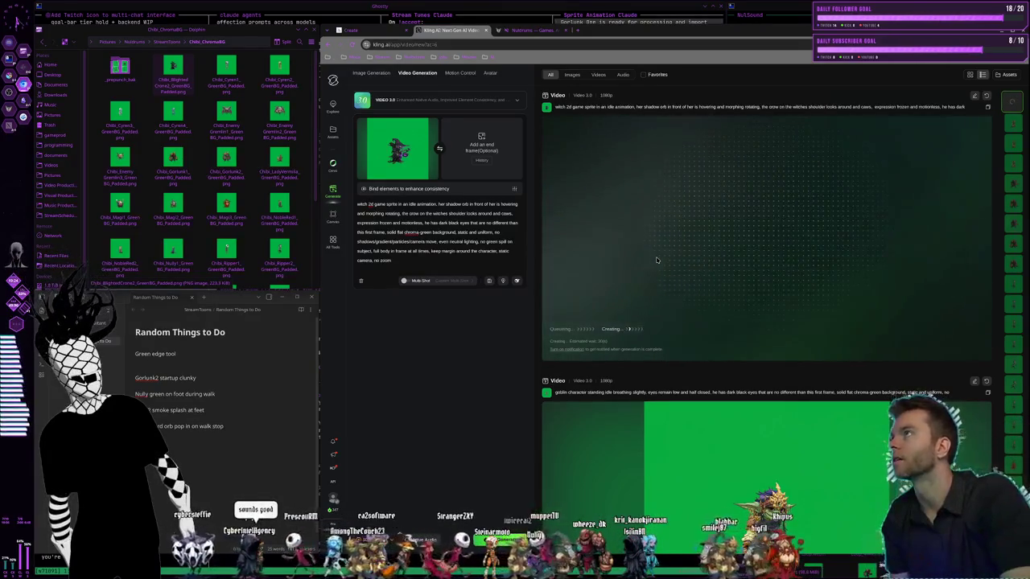
key(super+2)
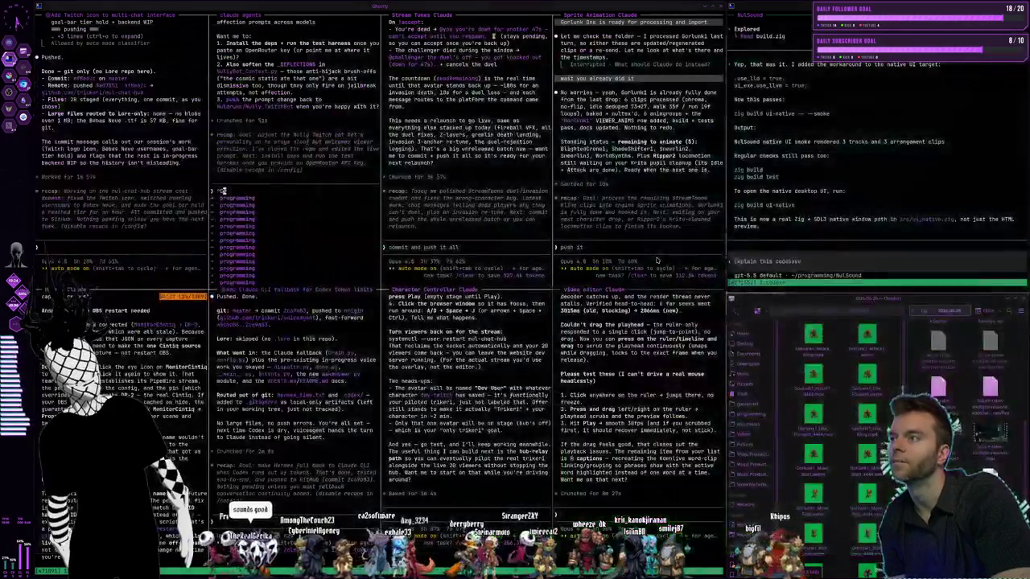
Glance at the browser and Krita workspaces, ending back on the Ghostty terminal grid
key(super+1)
key(super+2)
key(super+3)
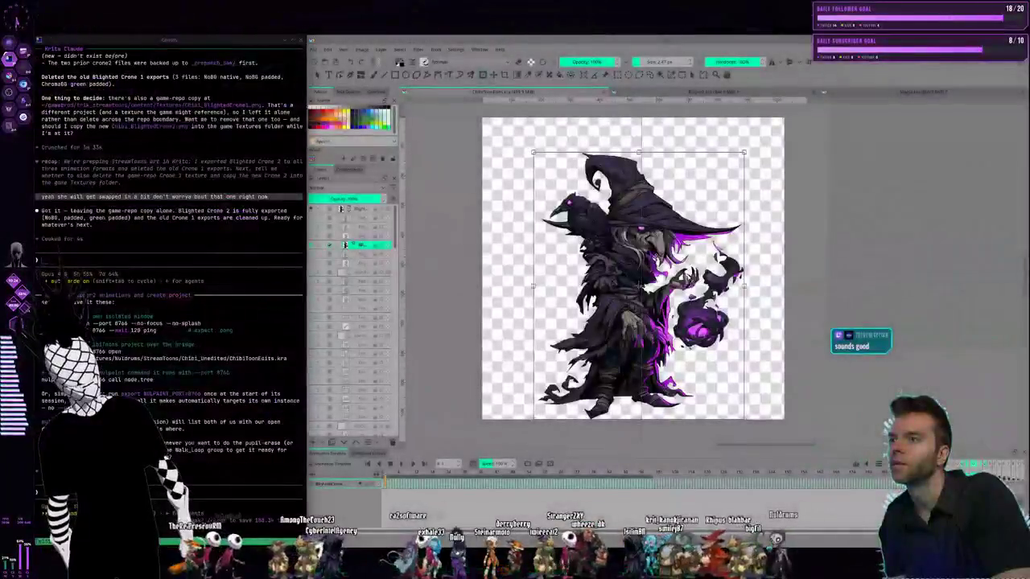
key(super+2)
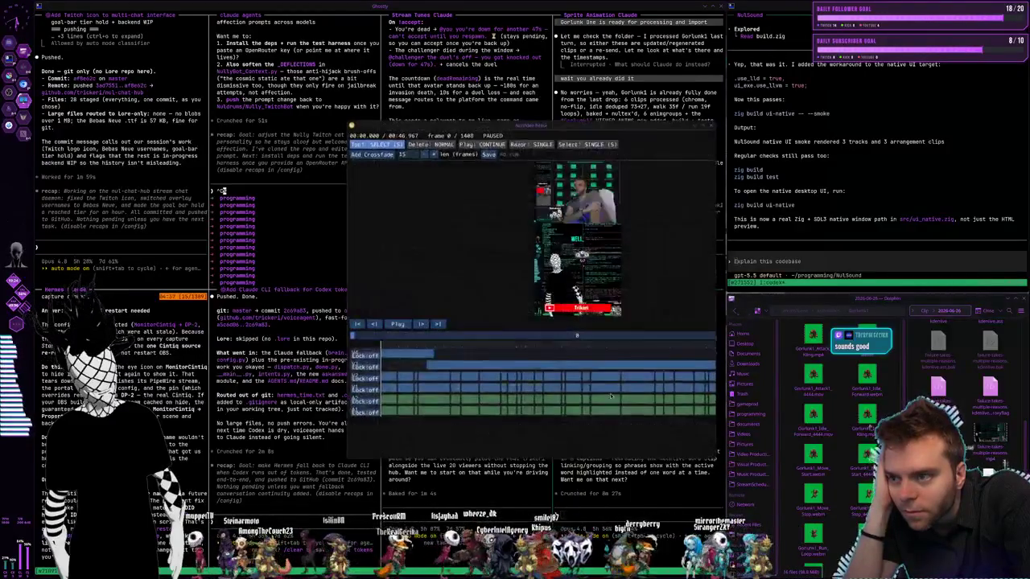
Scrub the playhead to frame 334, then move and maximize the NuVideo Editor window
click(415, 346)
drag(415, 346, 481, 346)
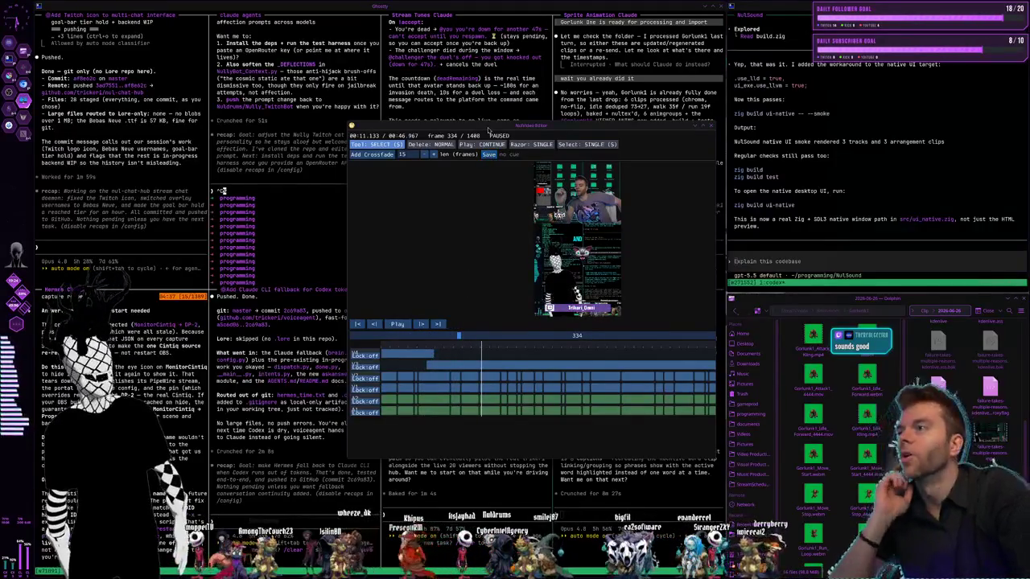
drag(482, 127, 306, 18)
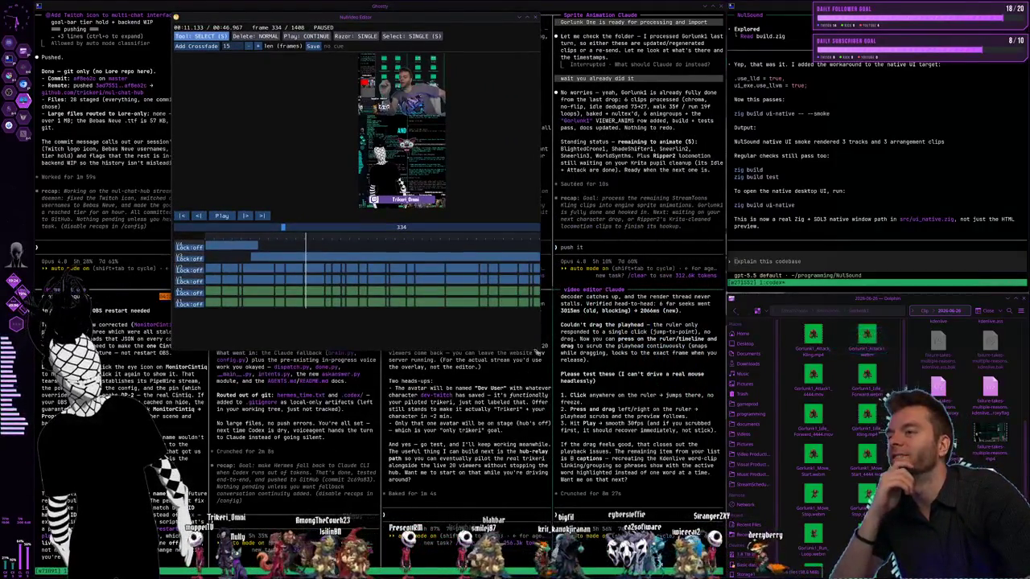
key(super+f)
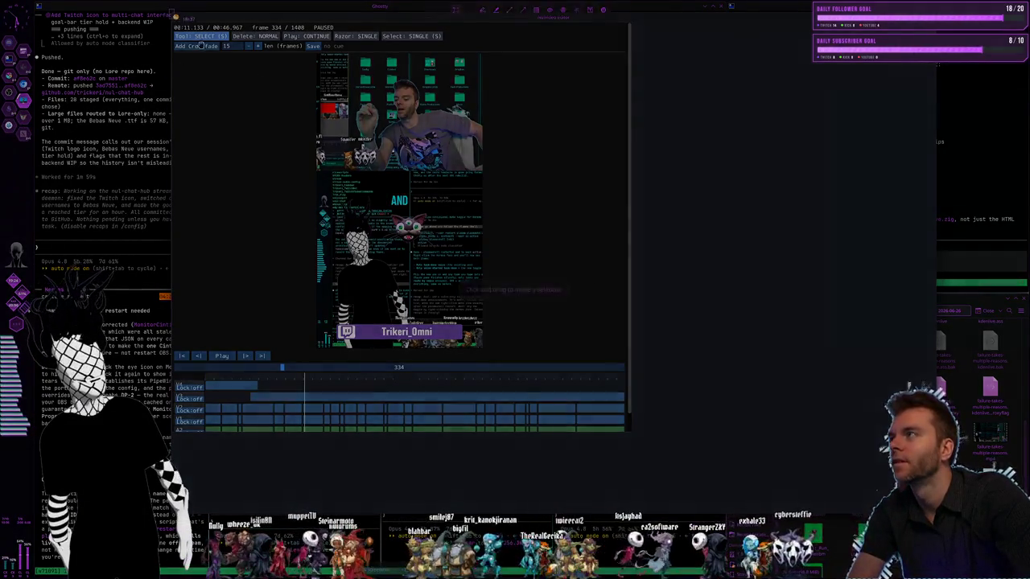
drag(170, 12, 877, 455)
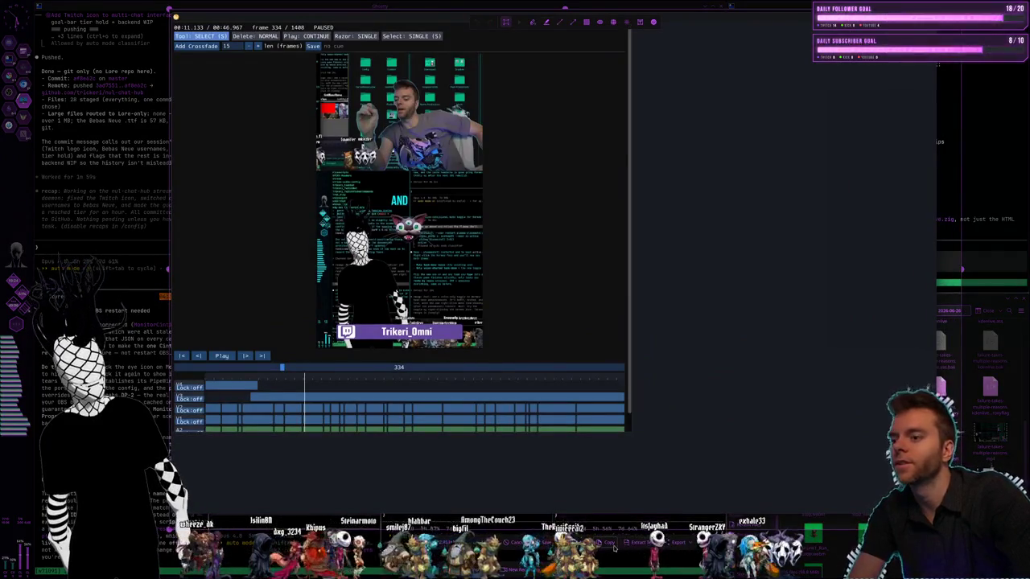
key(Return)
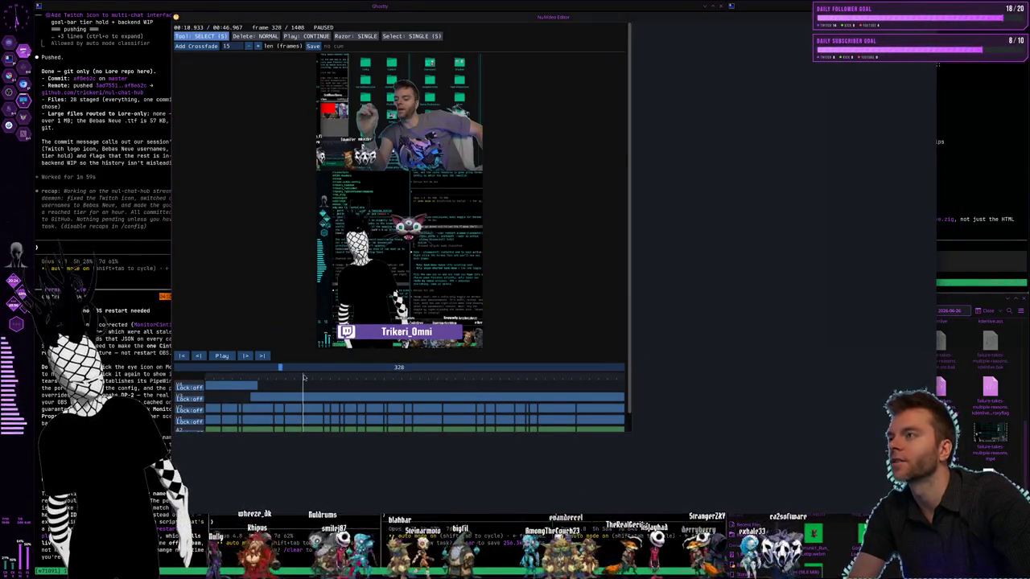
Scrub the timeline back and forth between frames 183 and 1076, then start playback
mouse_move(303, 375)
mouse_down()
mouse_move(486, 375)
mouse_move(331, 387)
mouse_up()
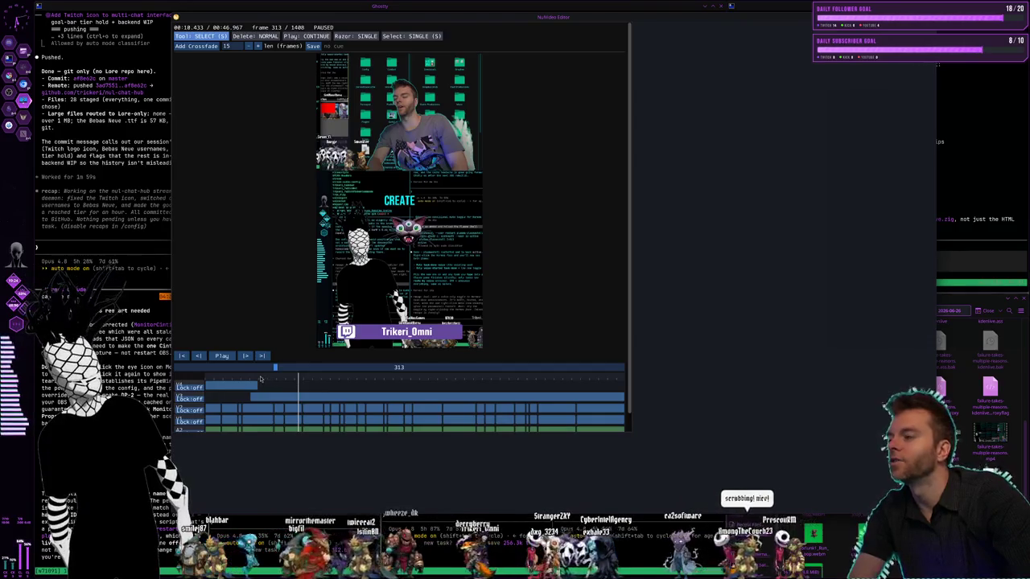
click(259, 379)
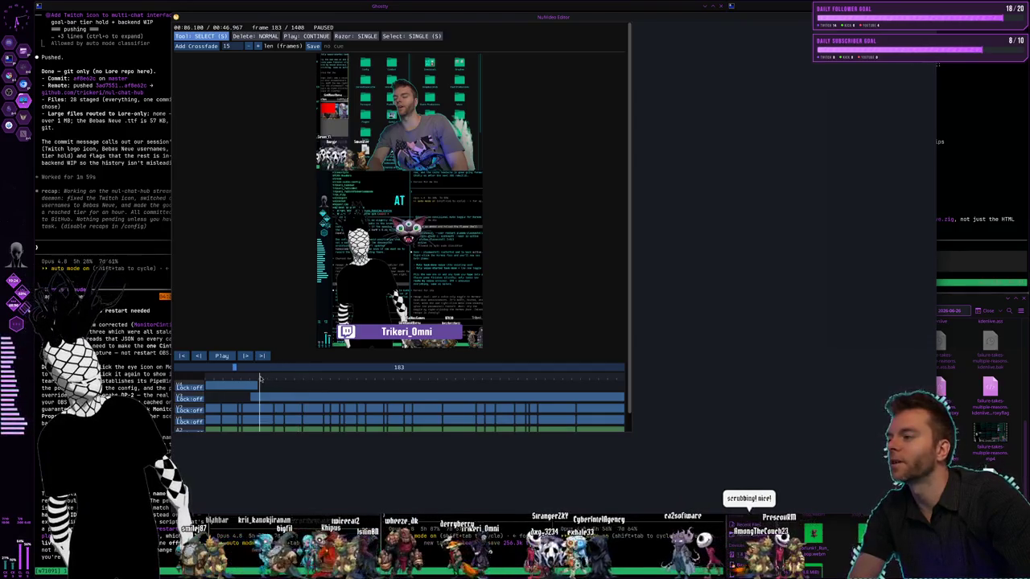
click(217, 378)
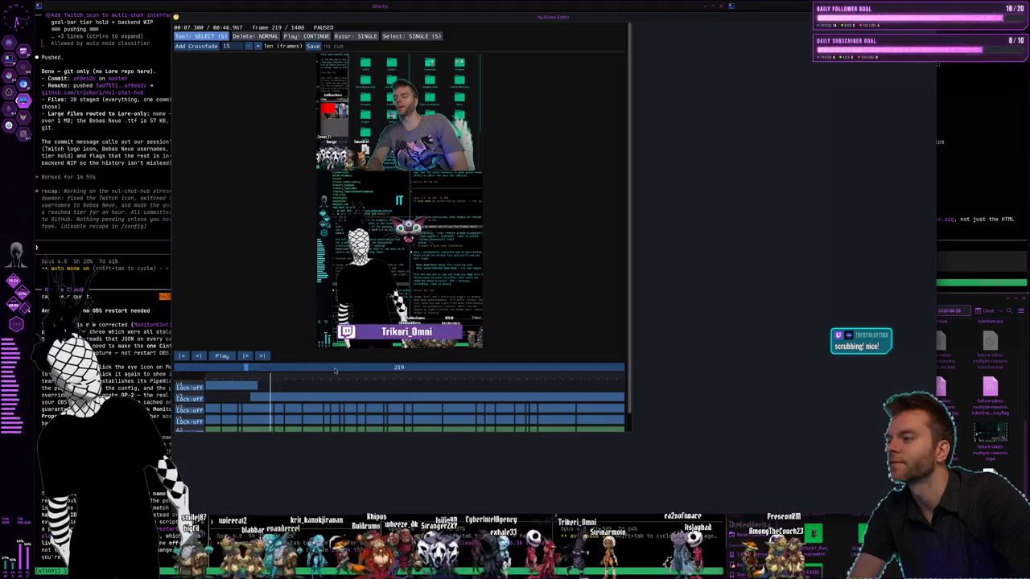
drag(246, 367, 518, 366)
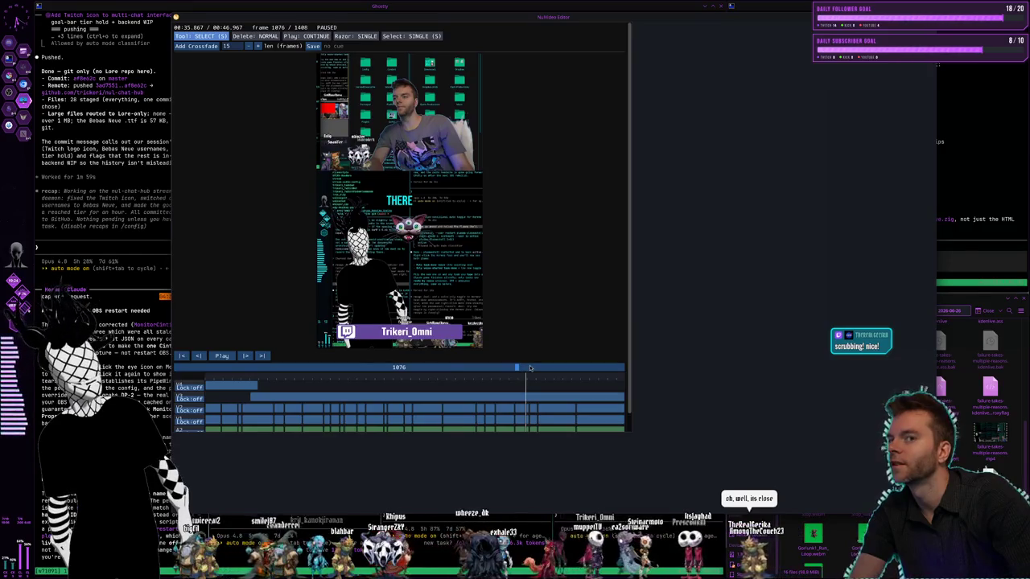
click(515, 366)
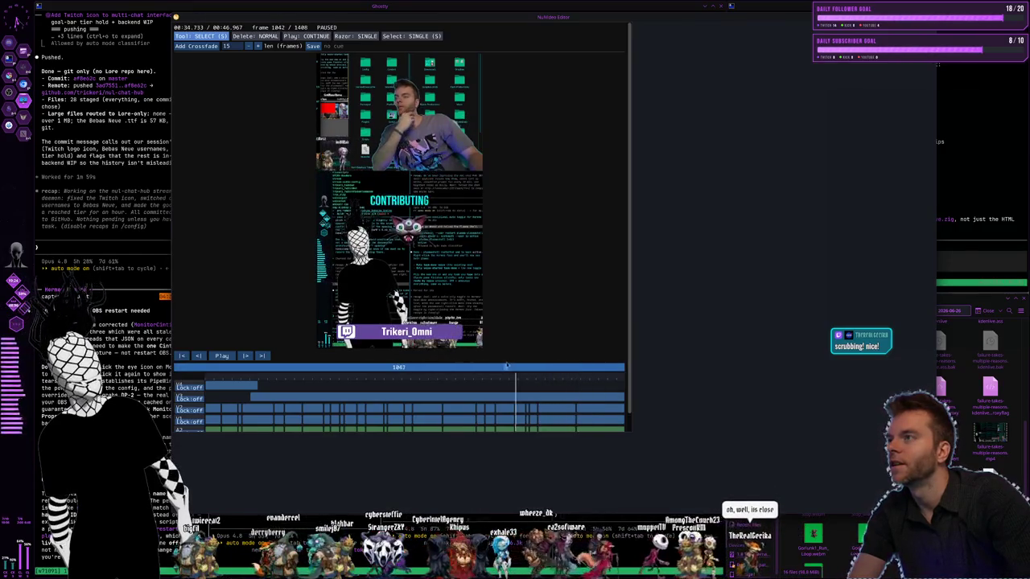
drag(507, 366, 250, 367)
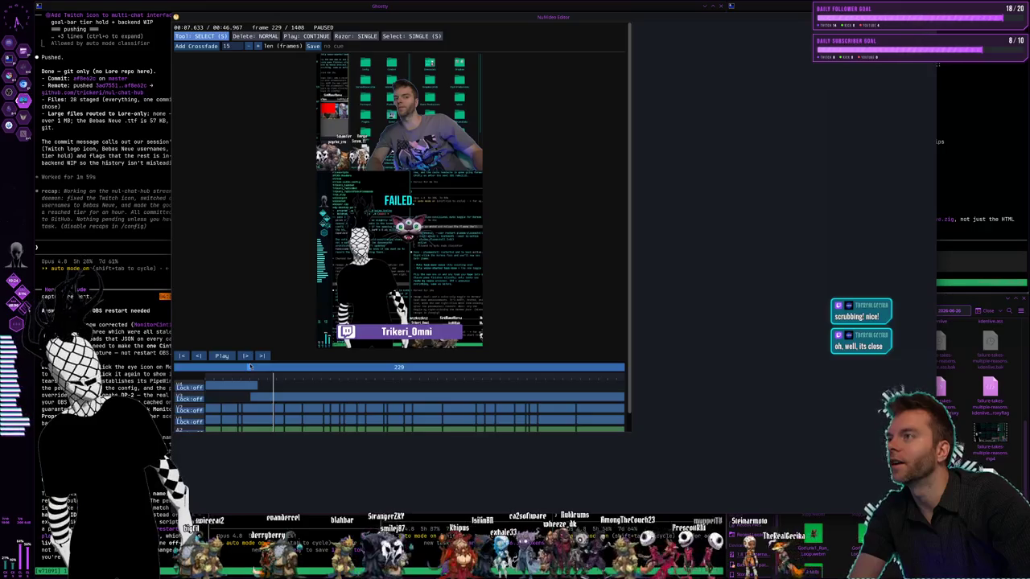
mouse_move(250, 367)
mouse_down()
mouse_move(308, 364)
mouse_move(233, 368)
mouse_up()
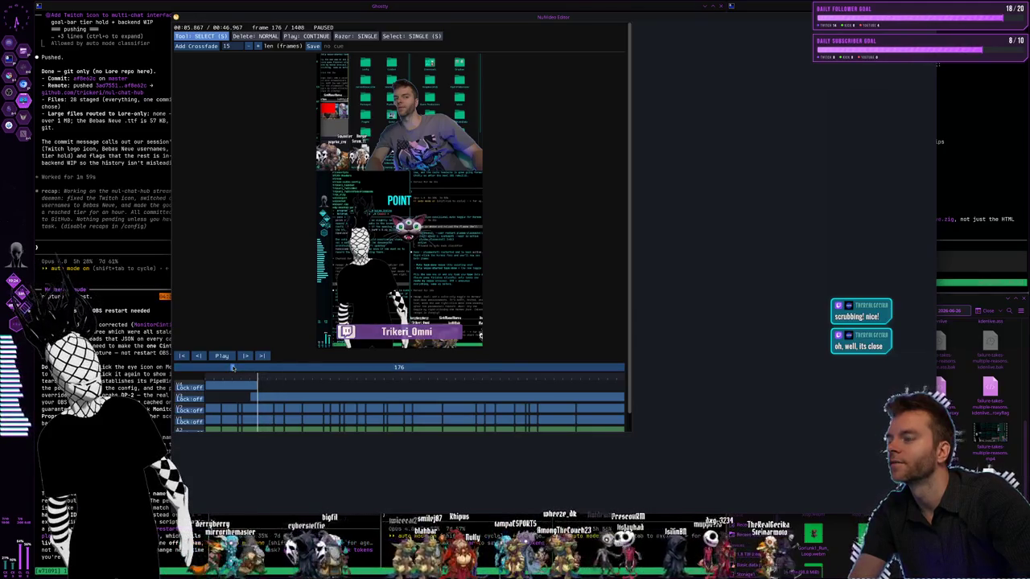
drag(232, 367, 316, 364)
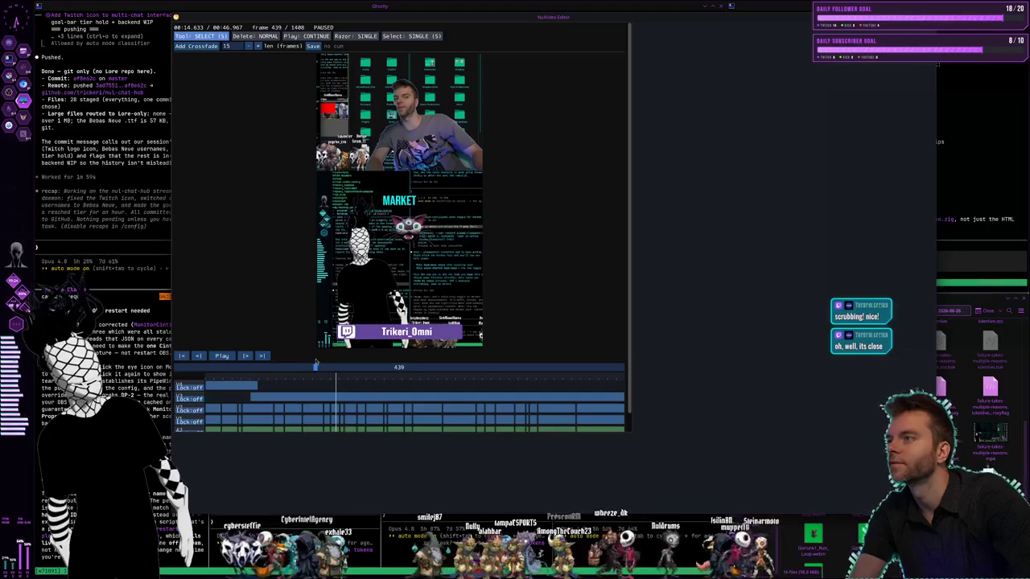
click(222, 357)
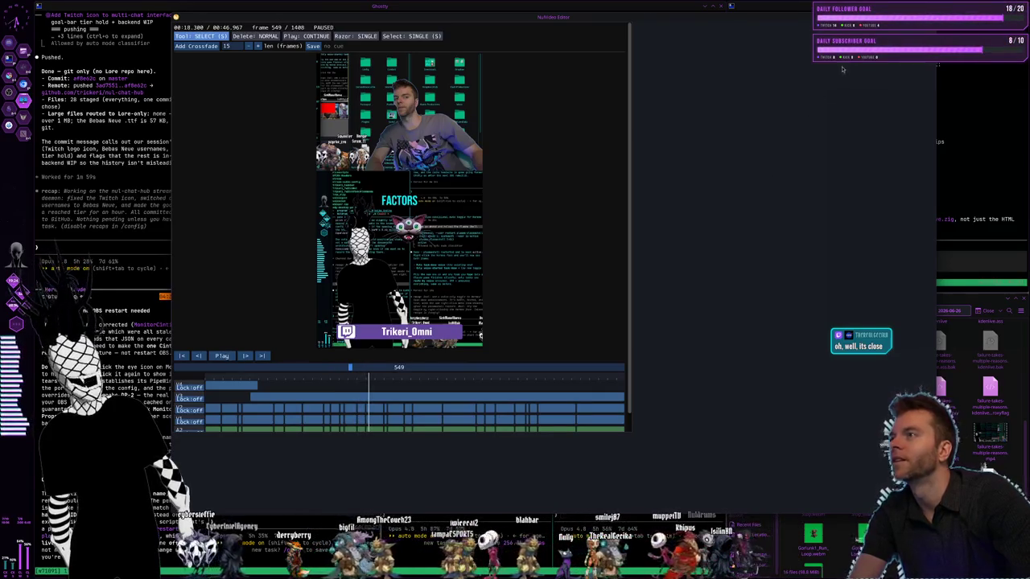
Close the editor and send the video-editor Claude session a screenshot reporting the resize problem
key(Escape)
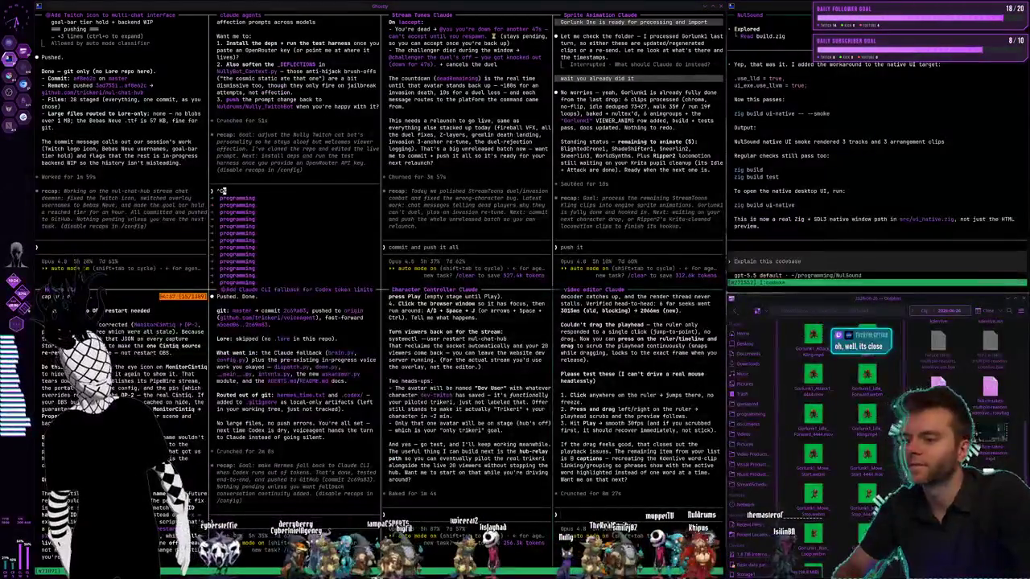
key(ctrl+v)
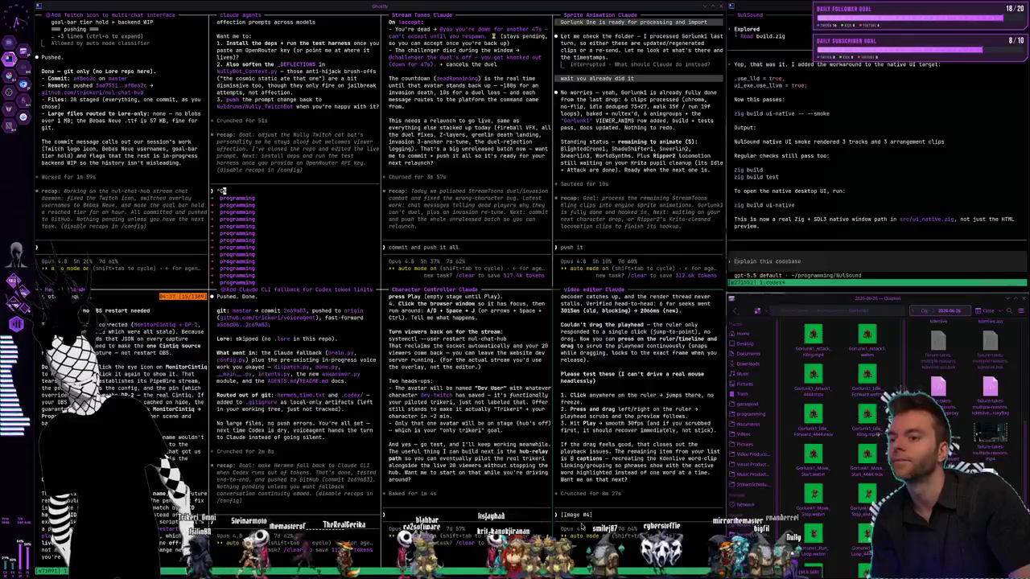
key(Return)
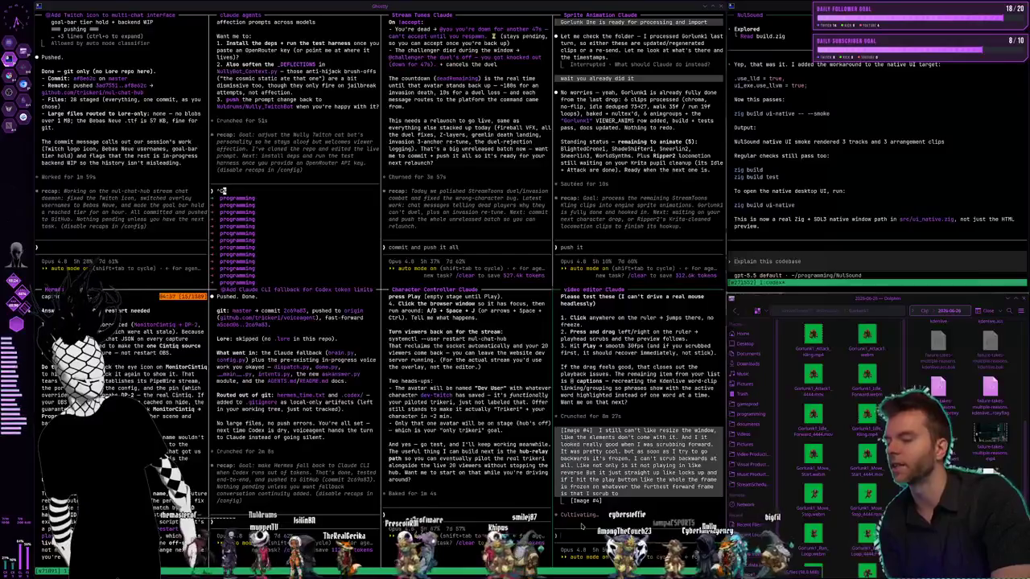
key(super+Right)
key(super+Right)
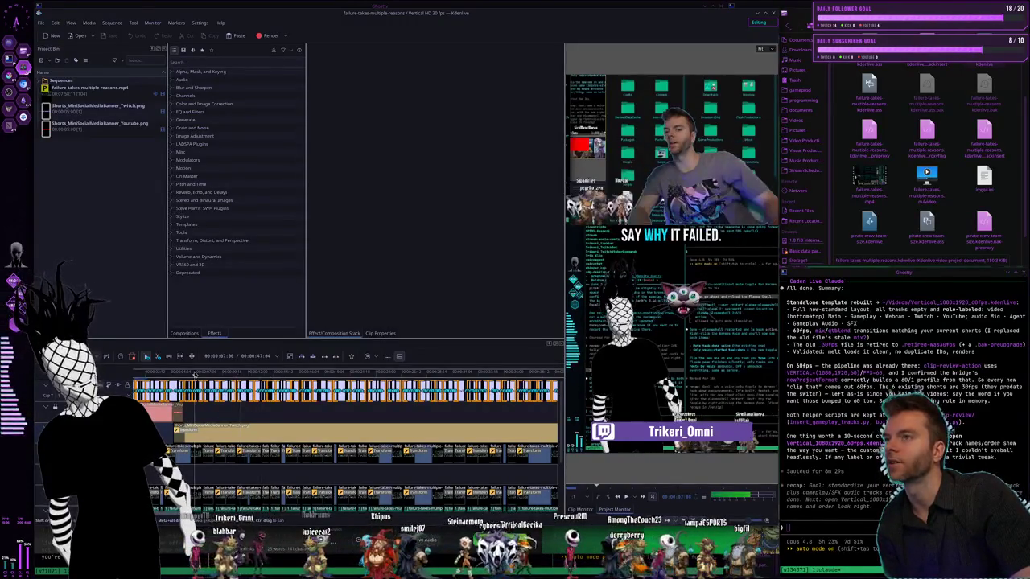
Scrub the Kdenlive timeline through the 'OF DOLLARS TO CREATE' and 'INVOLVEMENT, AND IT'S A' captions
click(226, 375)
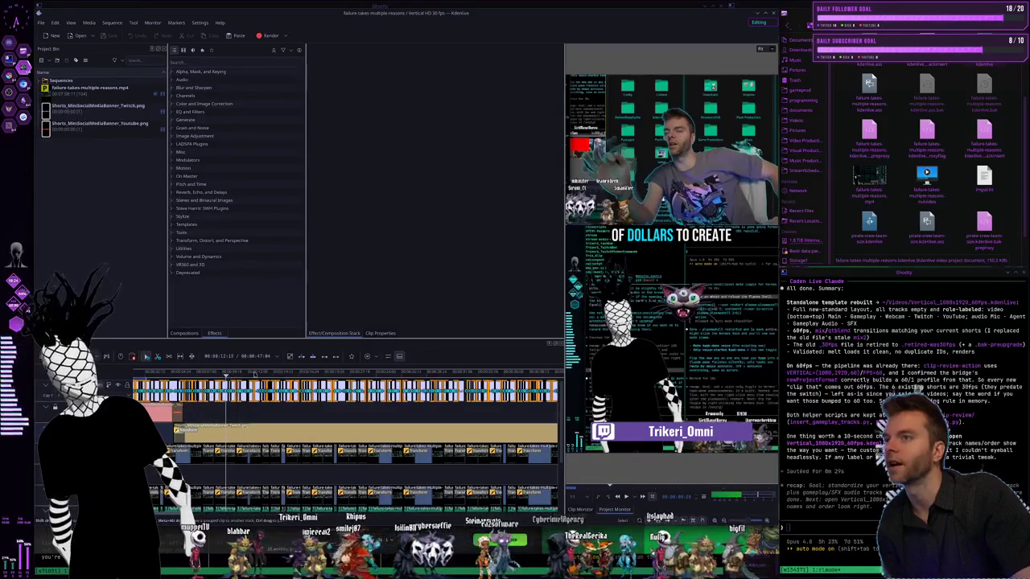
click(253, 374)
click(256, 375)
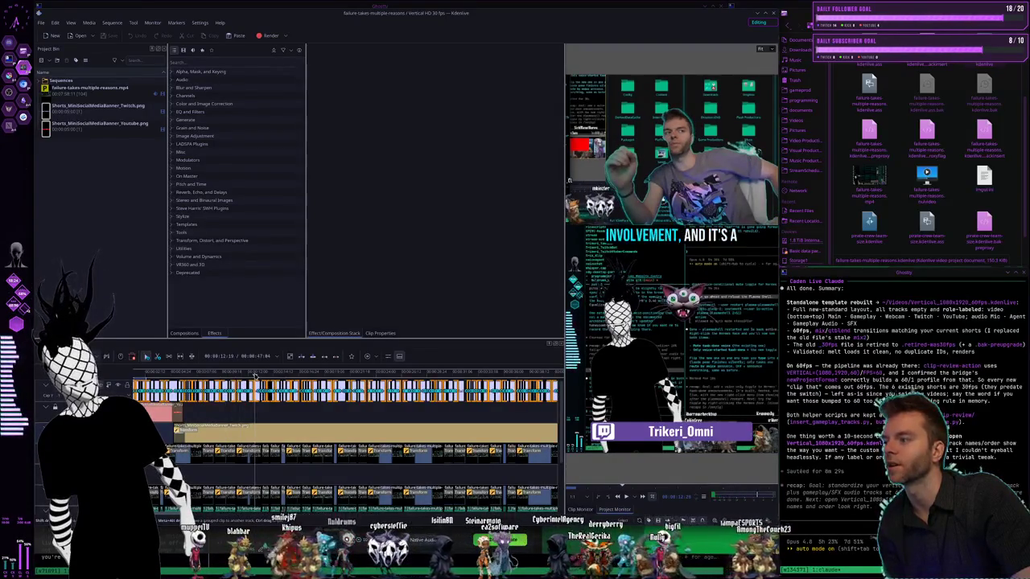
drag(281, 374, 369, 373)
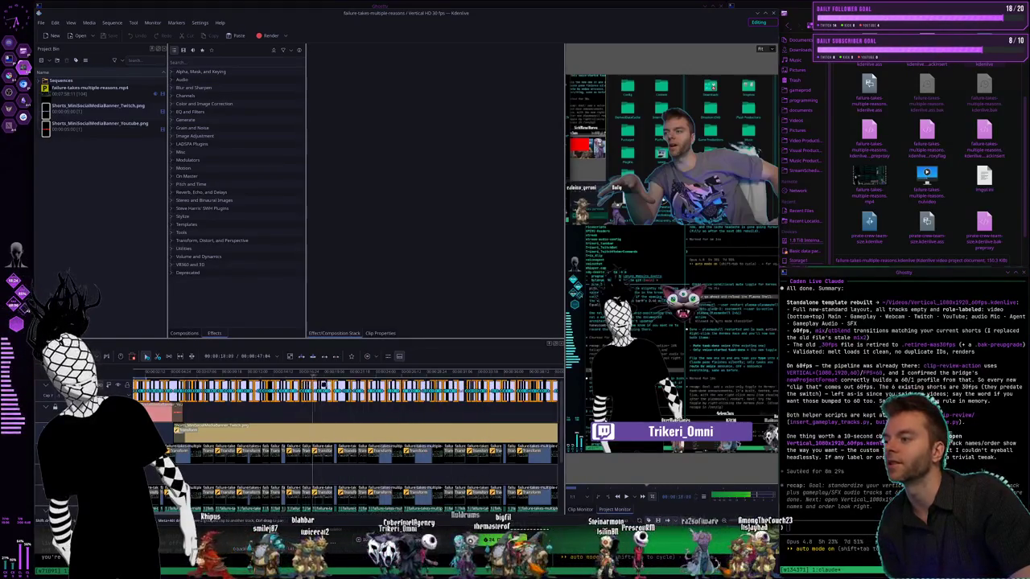
drag(444, 373, 383, 373)
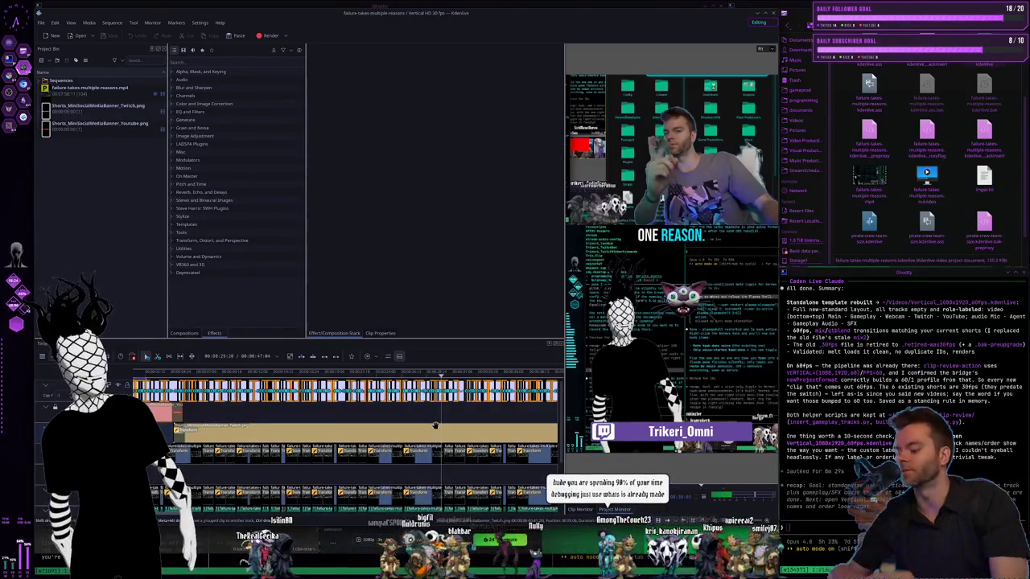
key(ctrl+alt+Right)
key(ctrl+alt+Right)
key(ctrl+alt+Right)
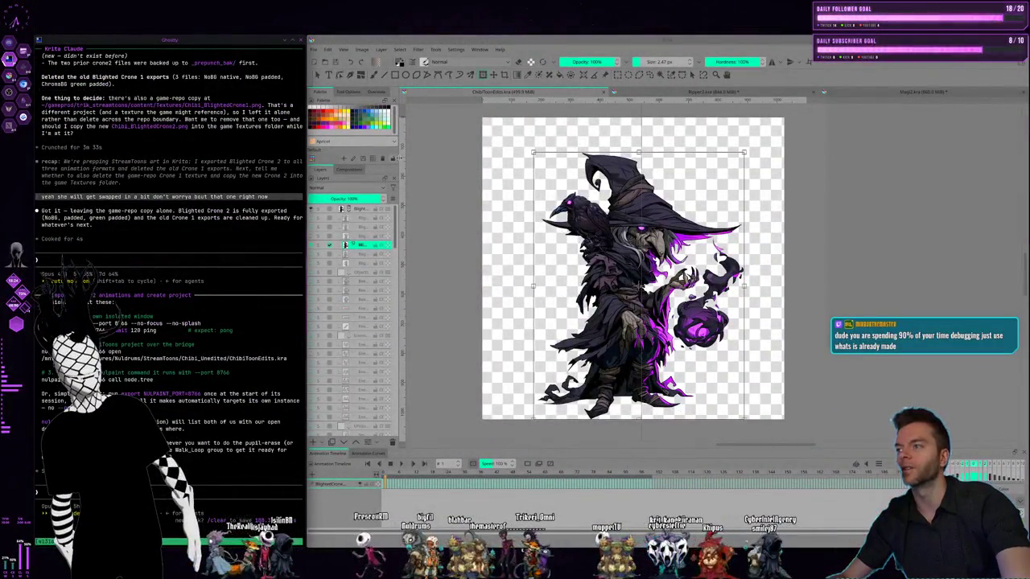
Open Ripper2.kra, show its green padded layer, play the walk cycle, and compare it with the crone
click(318, 75)
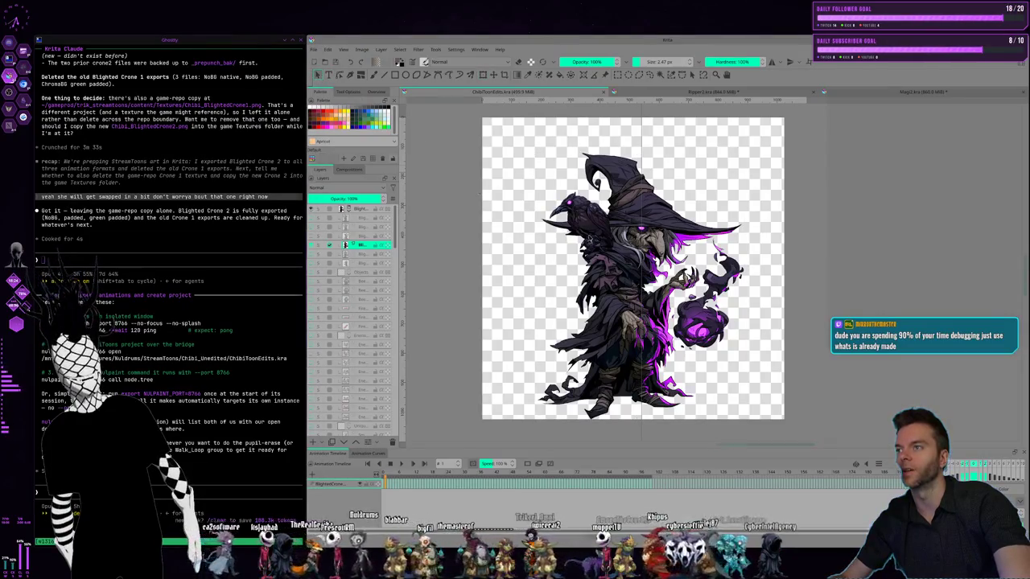
click(909, 255)
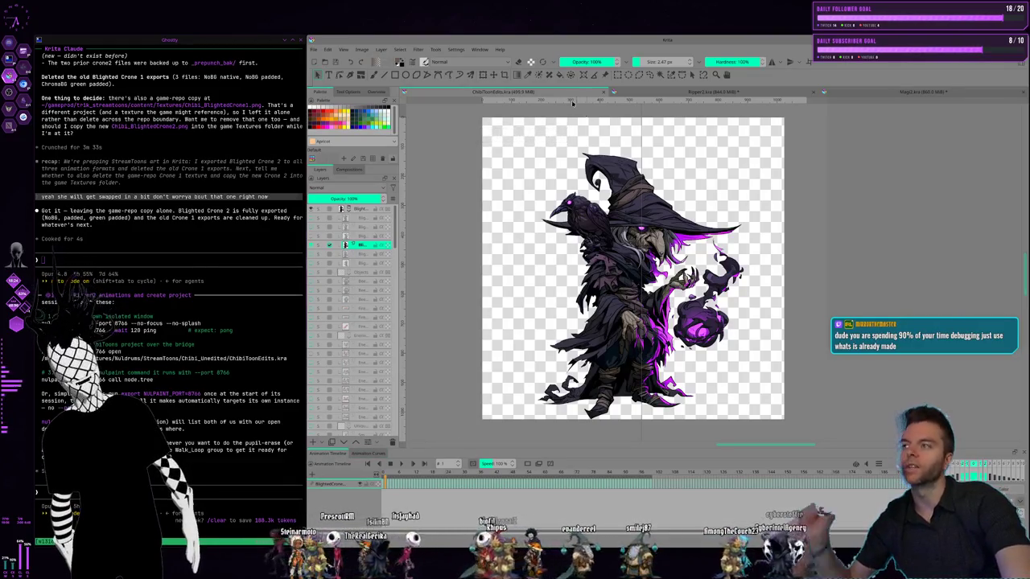
click(683, 95)
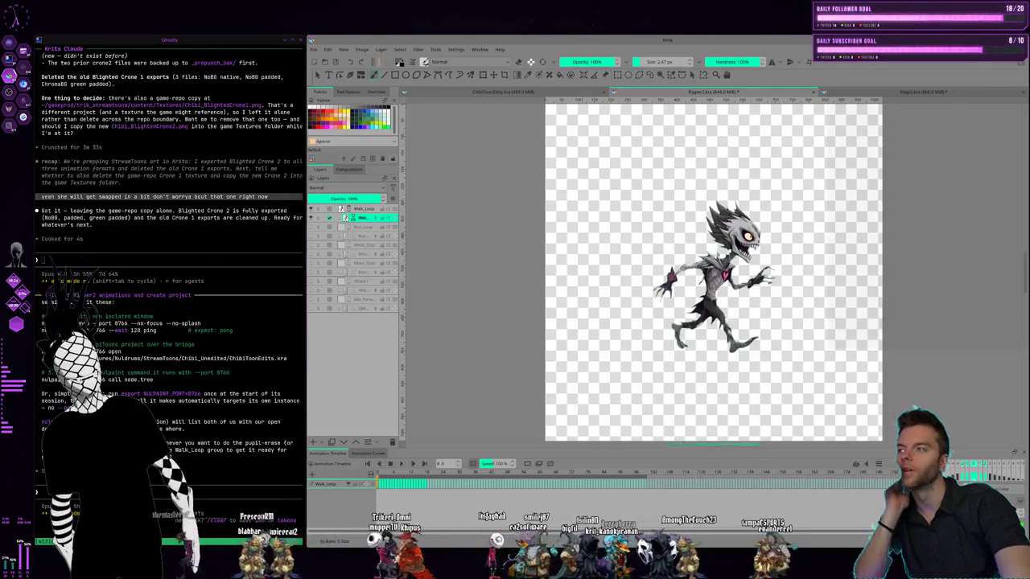
click(375, 221)
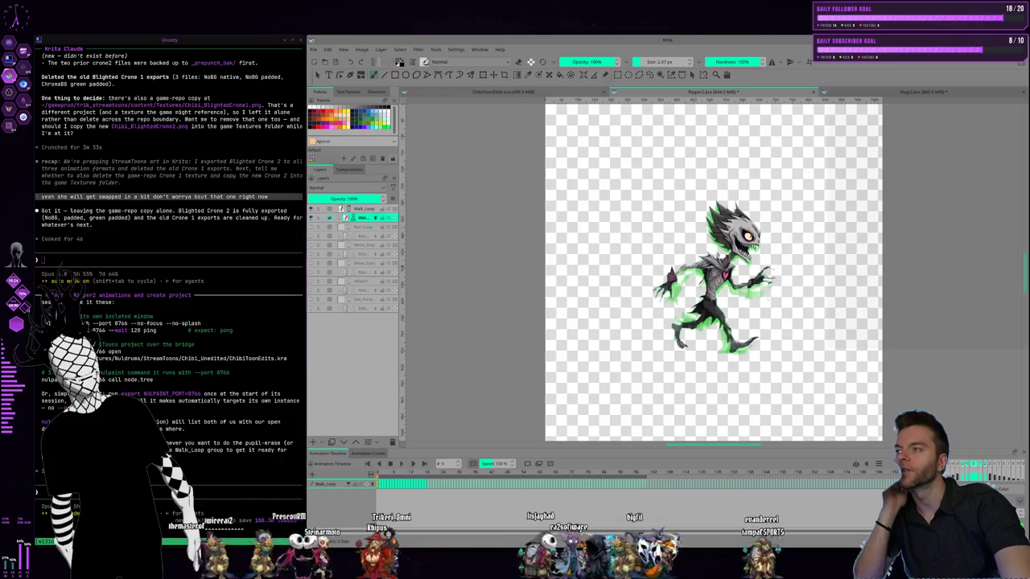
click(390, 465)
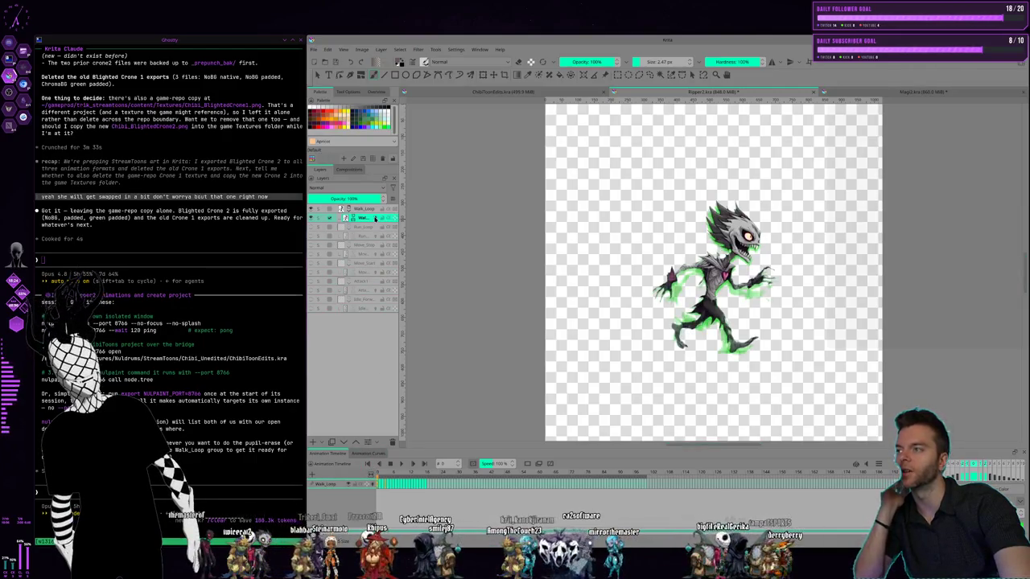
click(472, 91)
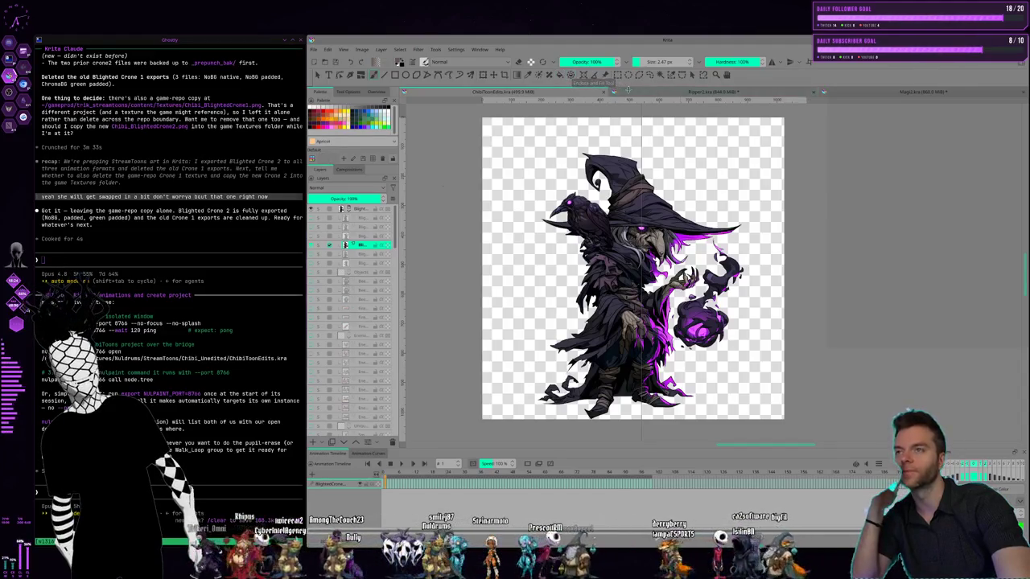
click(627, 90)
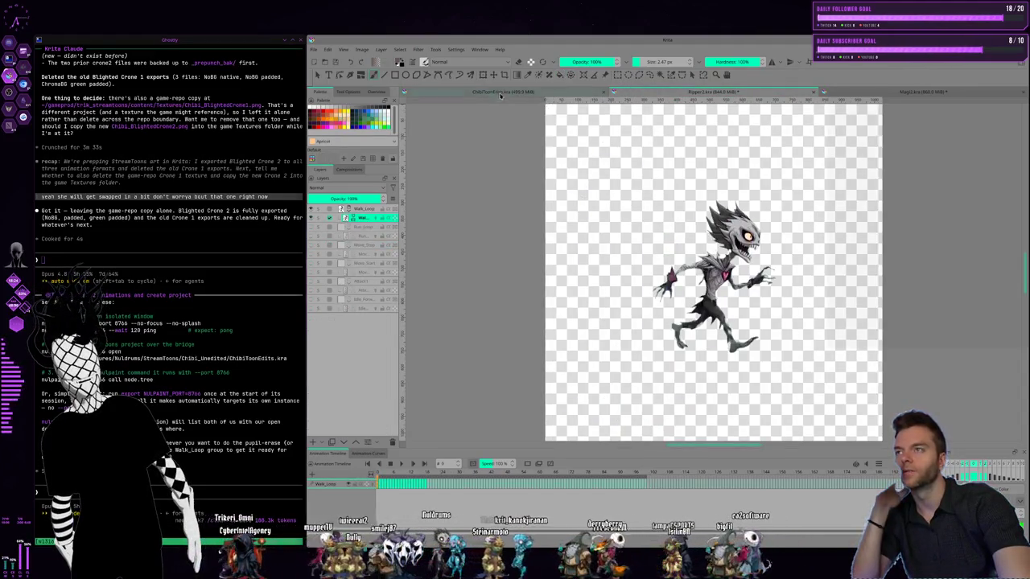
click(499, 93)
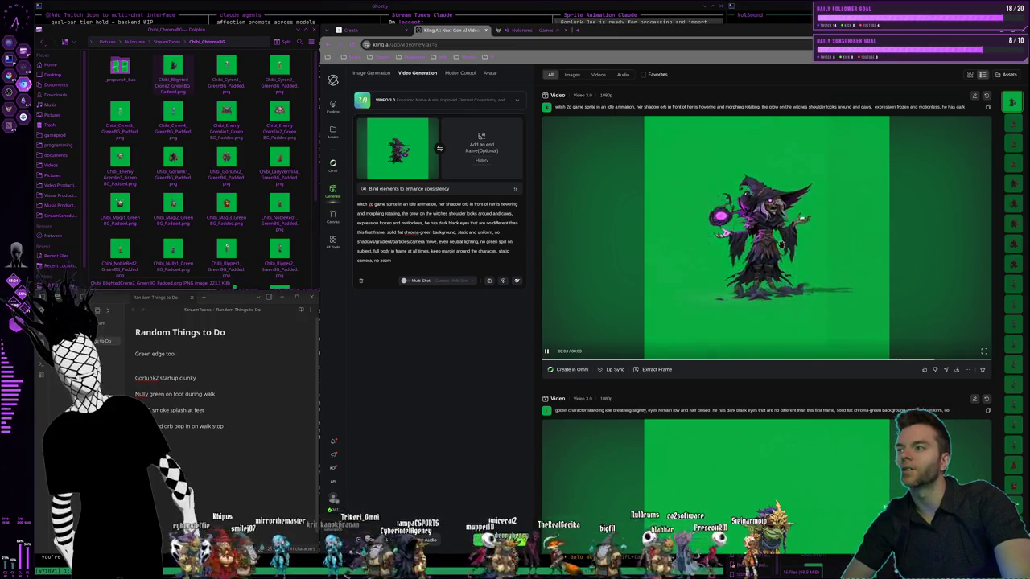
Load the earlier witch clip's prompt into the prompt box for reuse
click(987, 109)
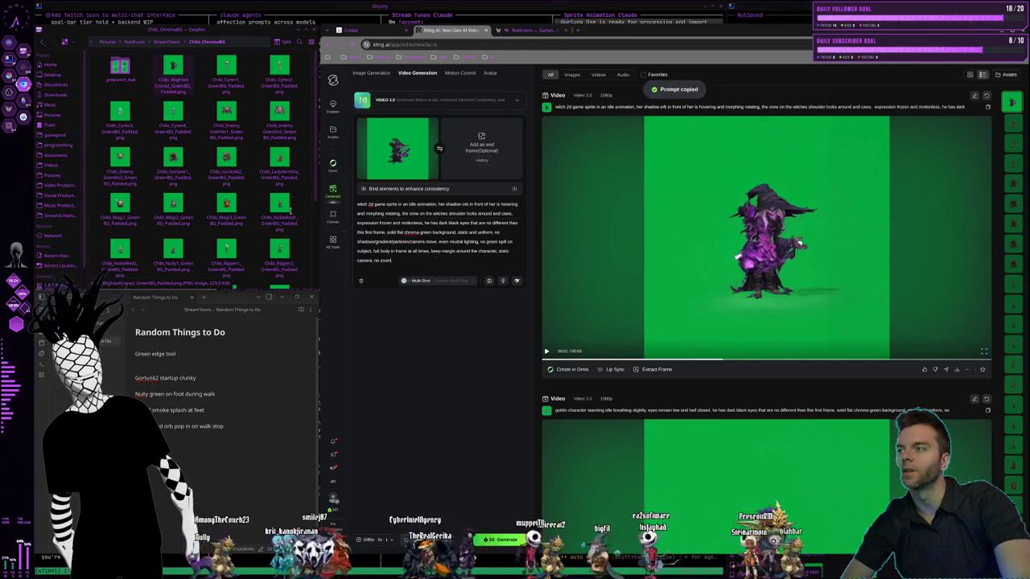
triple_click(368, 213)
click(415, 263)
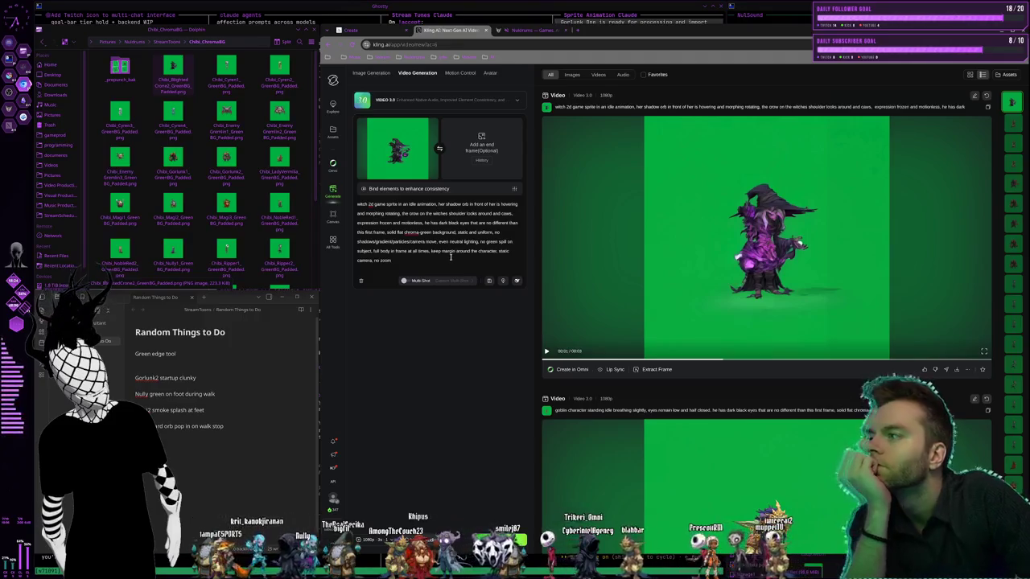
Play the generated witch idle clip through, then select the orb and crow motion sentence
click(662, 299)
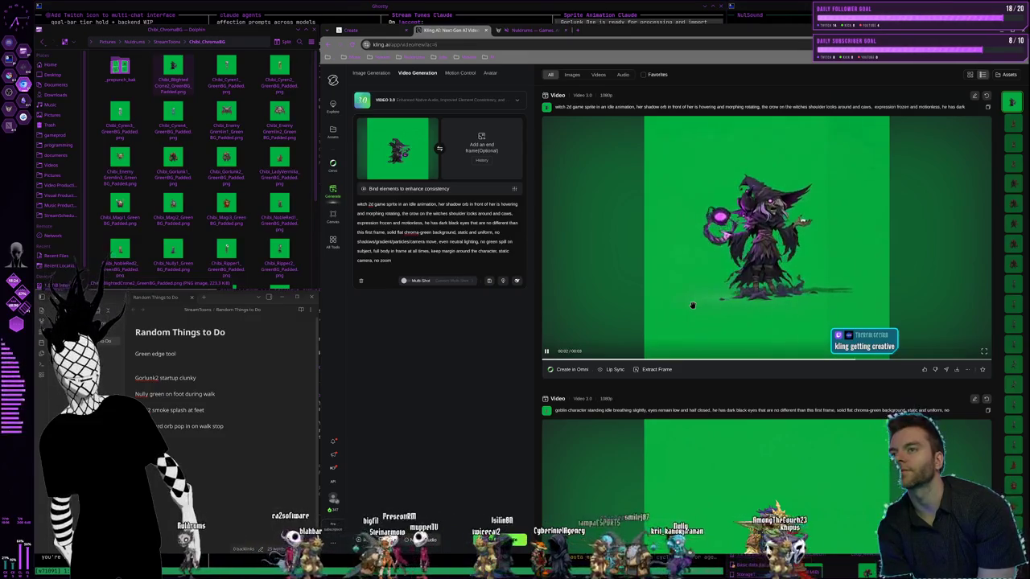
click(563, 178)
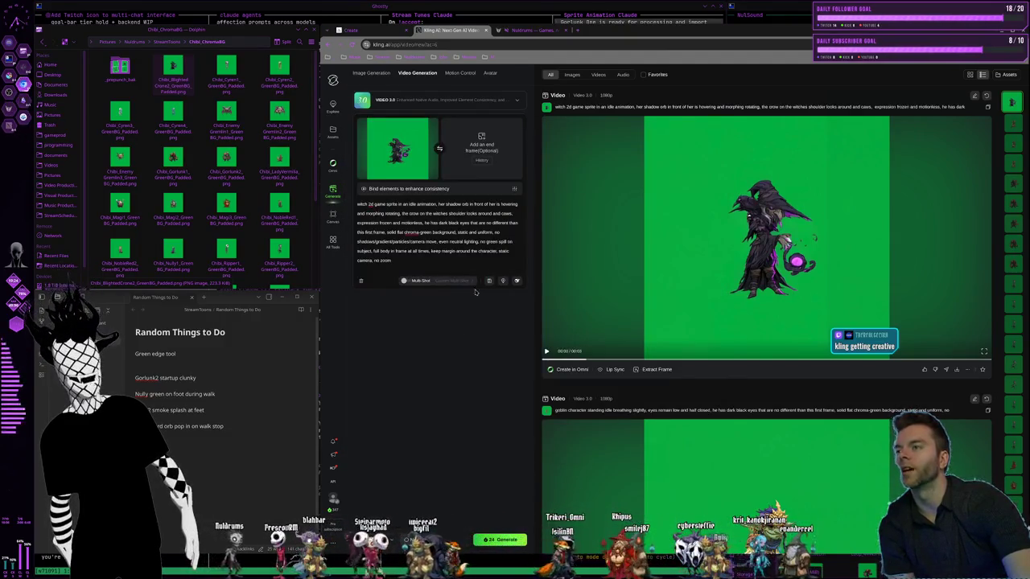
drag(489, 208, 444, 202)
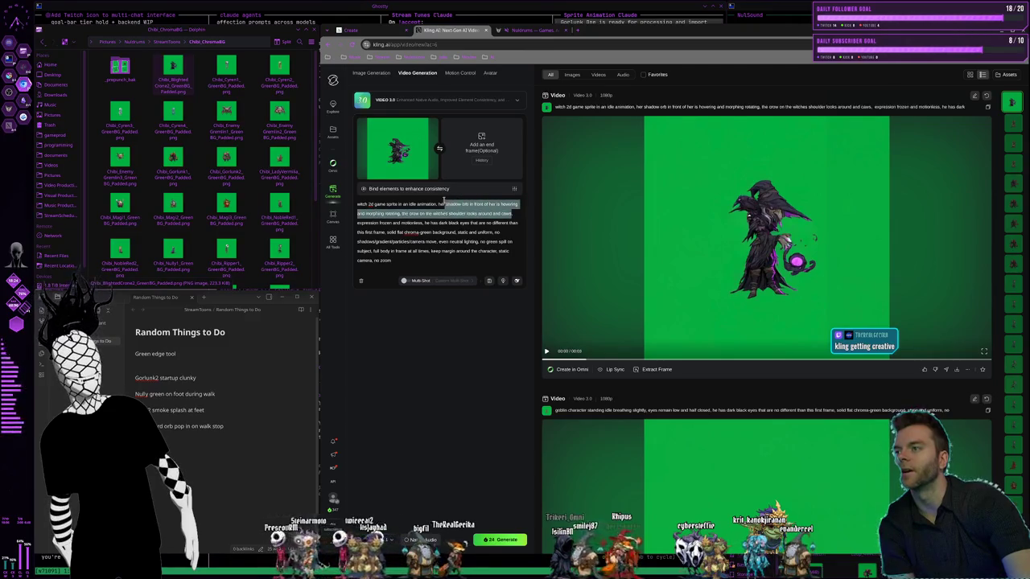
Edit the prompt: drop the orb and crow motion, call her a serious character, add 'breathing slowly'
key(BackSpace)
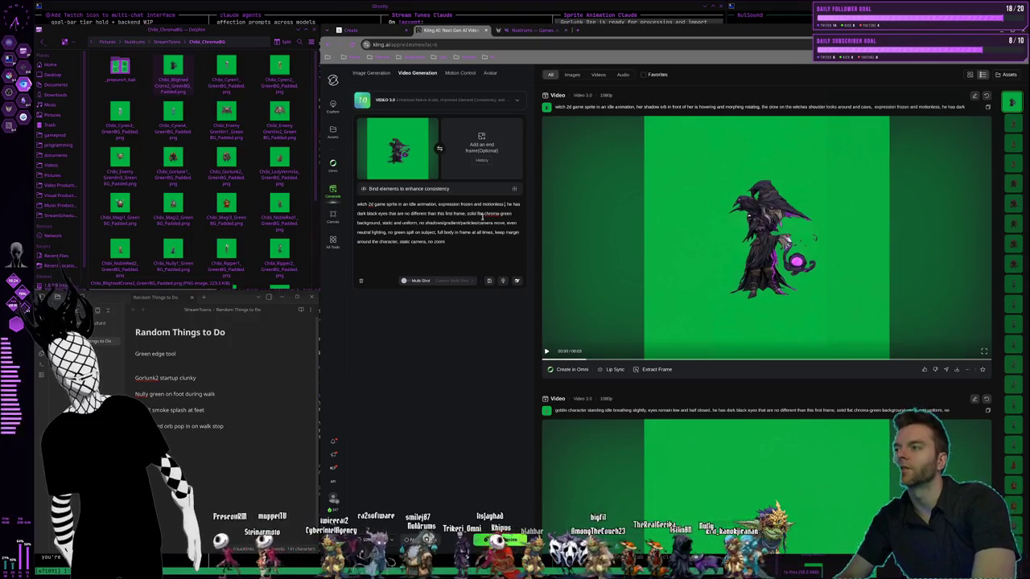
text('s a)
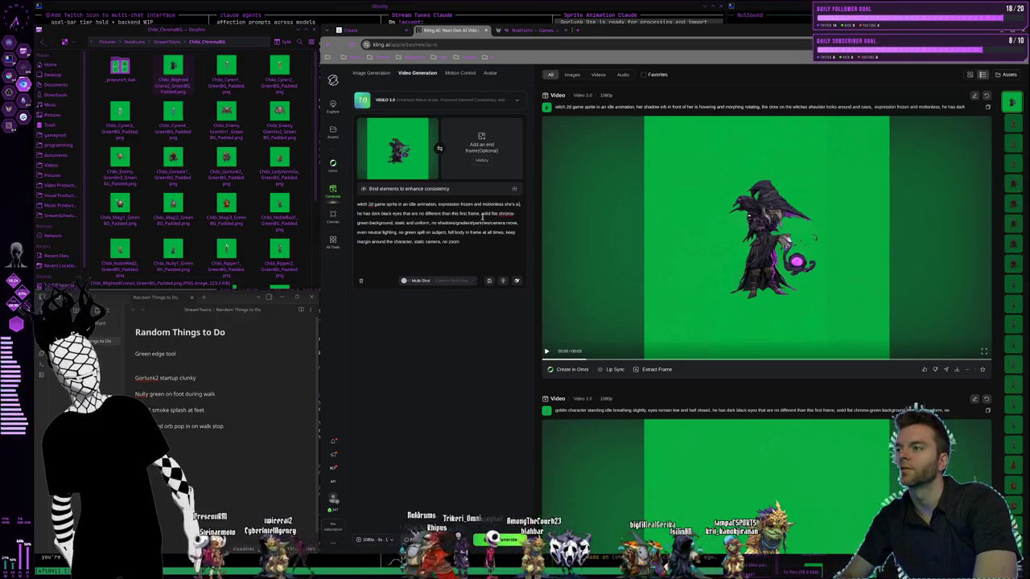
text( semi-s)
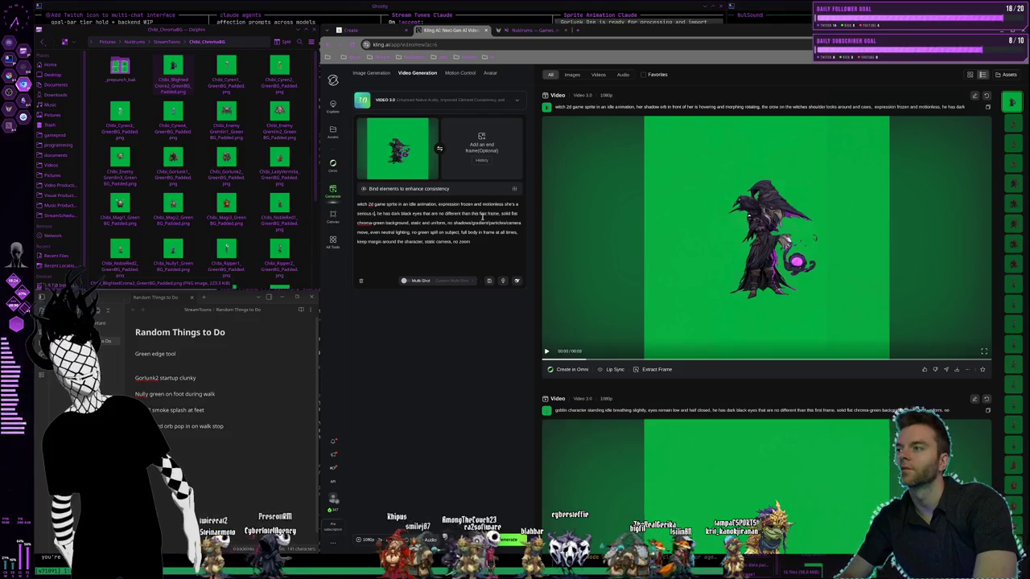
text(haracter)
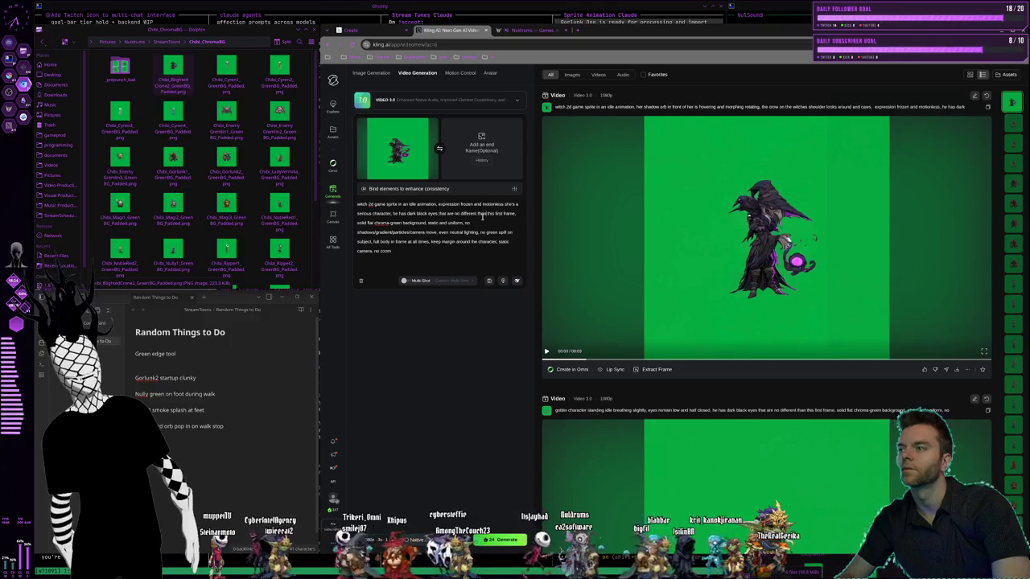
key(ctrl+BackSpace)
key(ctrl+BackSpace)
key(ctrl+BackSpace)
key(ctrl+BackSpace)
key(ctrl+BackSpace)
key(ctrl+BackSpace)
key(ctrl+BackSpace)
key(ctrl+BackSpace)
key(ctrl+BackSpace)
key(ctrl+BackSpace)
key(ctrl+BackSpace)
key(ctrl+BackSpace)
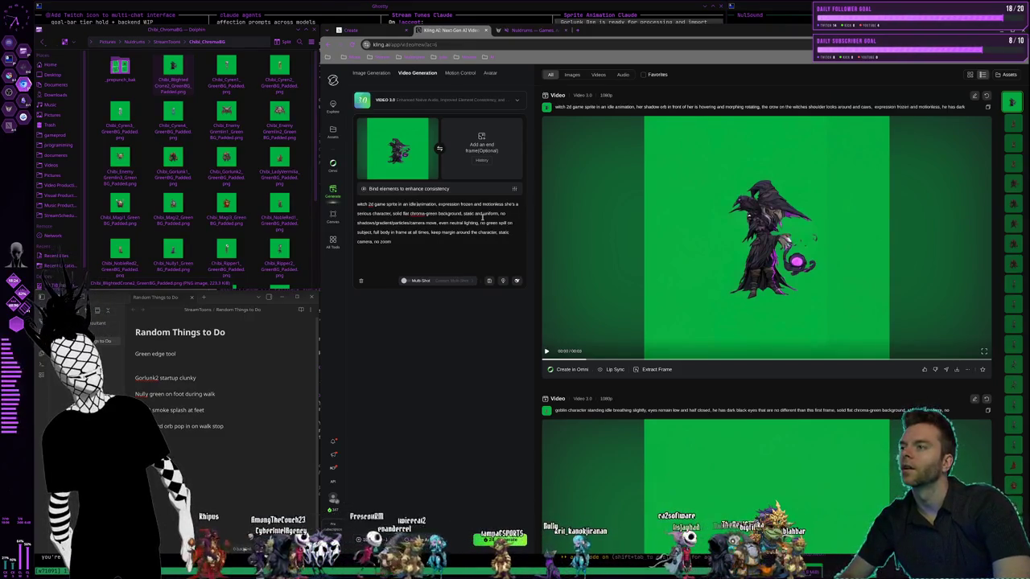
text(,)
key(Home)
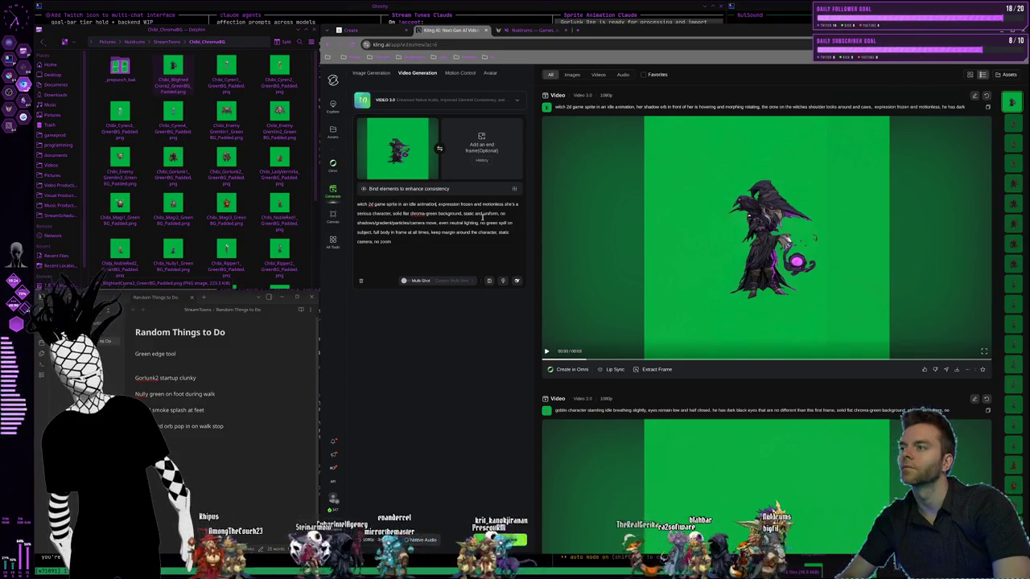
text(breathing slowly)
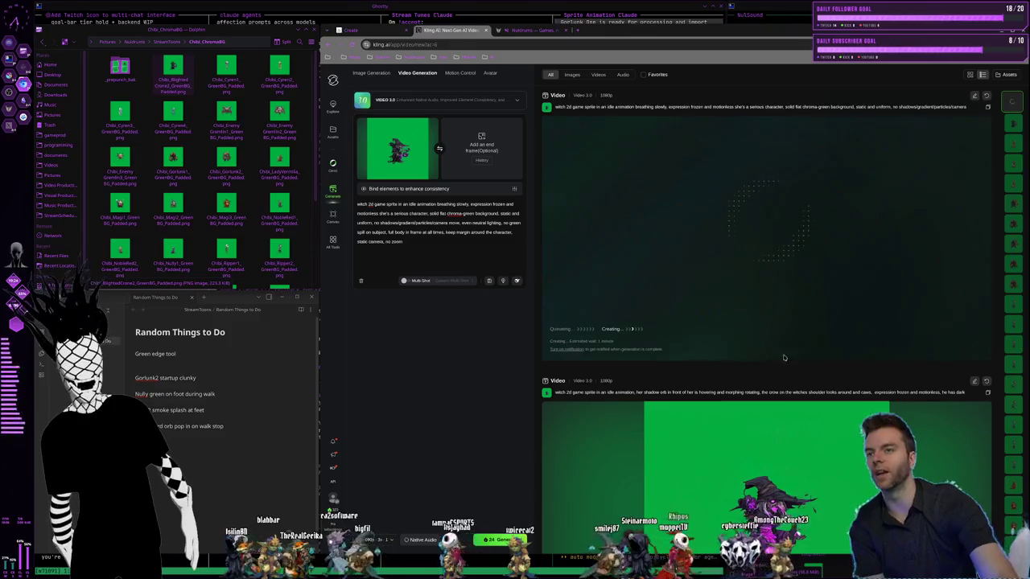
Check the queued witch job in the results feed, then open and dismiss the app launcher
scroll(791, 358, down, 3)
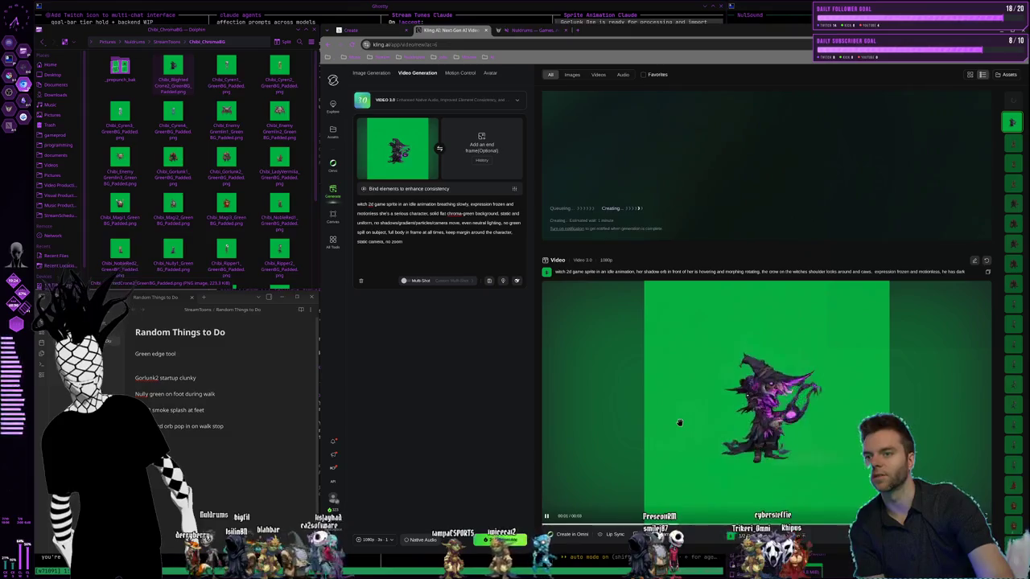
scroll(636, 362, down, 1)
scroll(603, 306, up, 3)
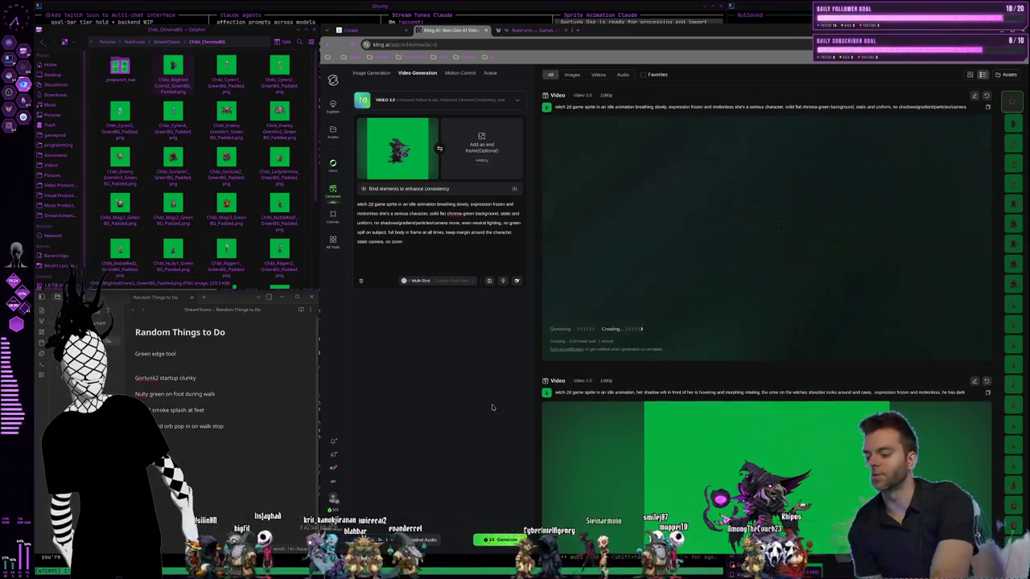
key(alt+space)
key(Escape)
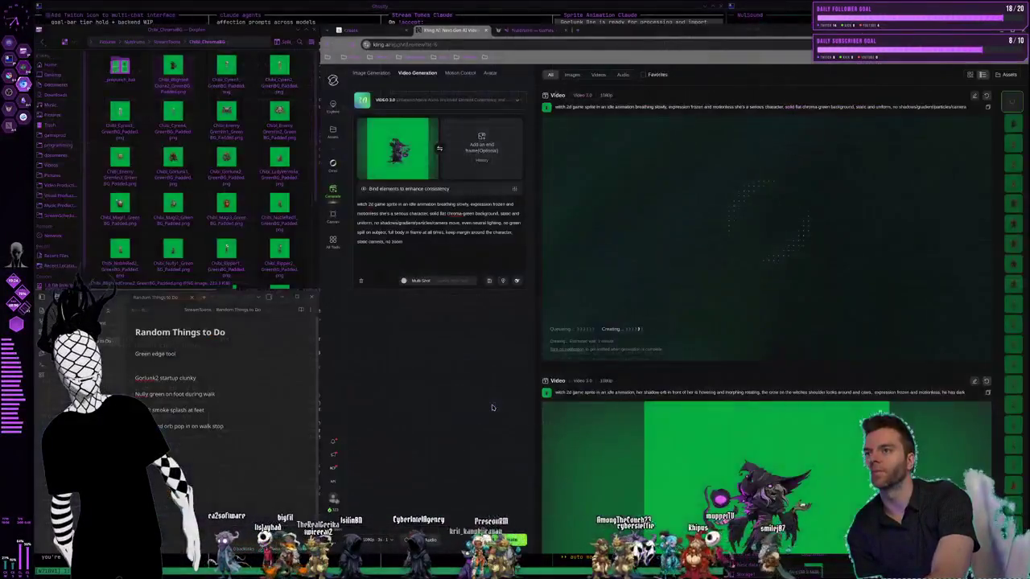
Switch to the terminal workspace and focus the NulSound Ghostty pane
key(super+2)
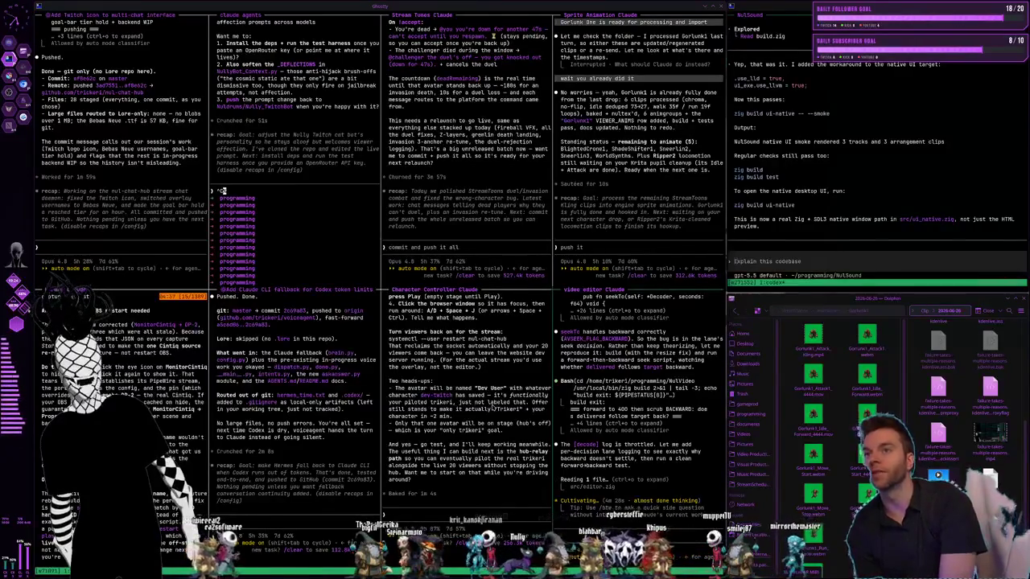
click(906, 139)
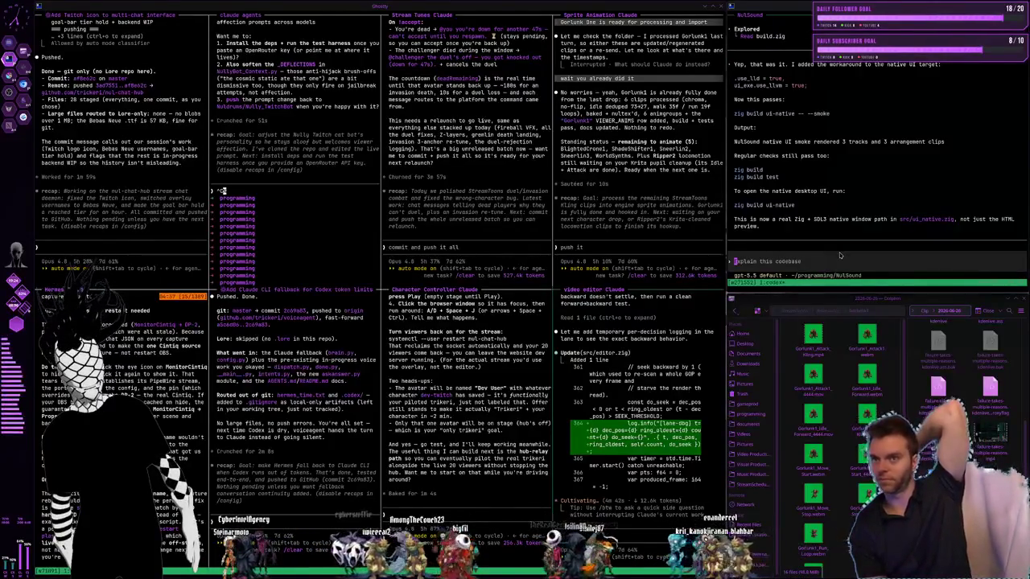
Ask the NulSound agent to copy the NulEngine/NulVideo project-file pattern for double-click opening
text(ok look)
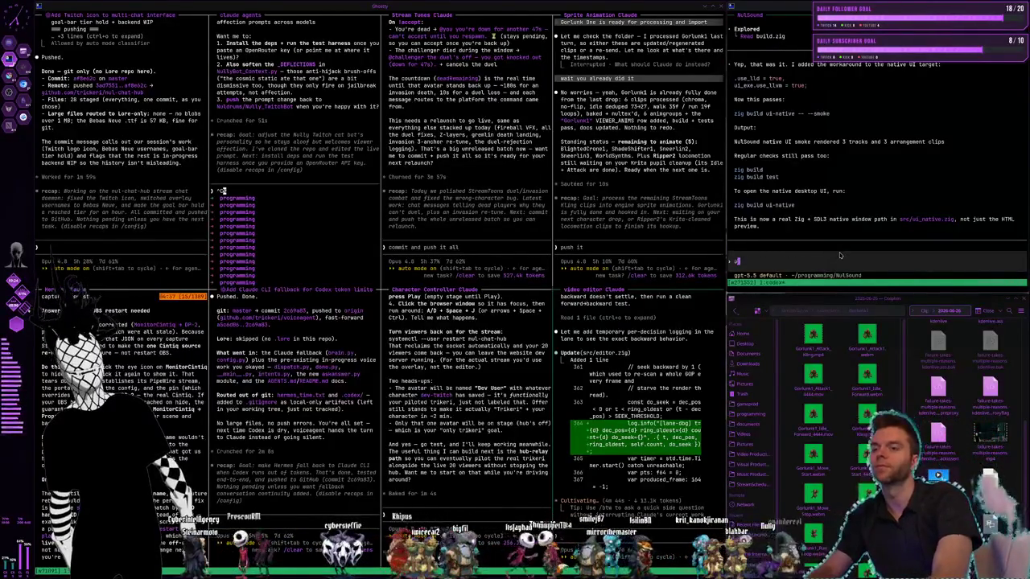
text( at what we've done in)
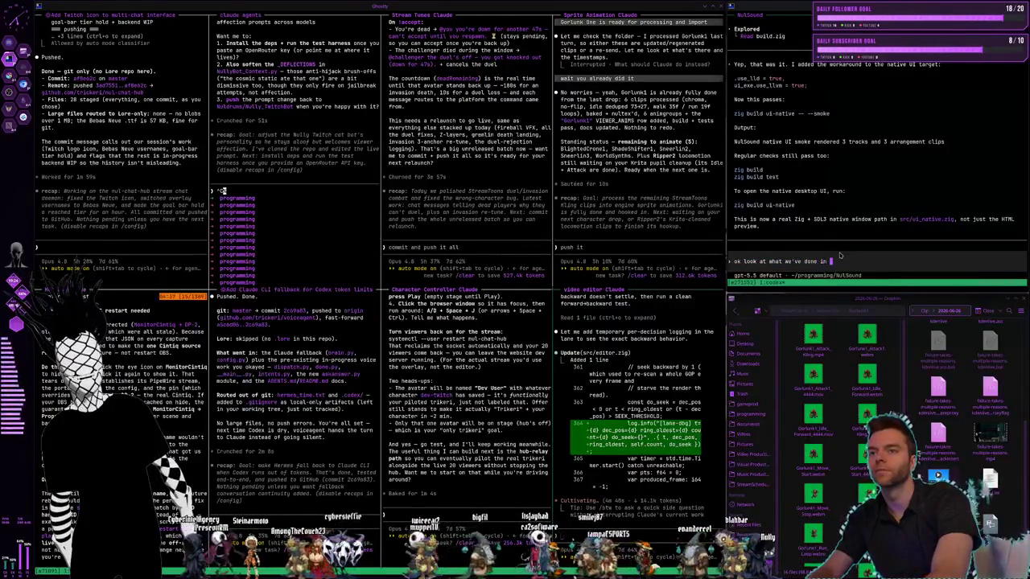
text(NulEngine)
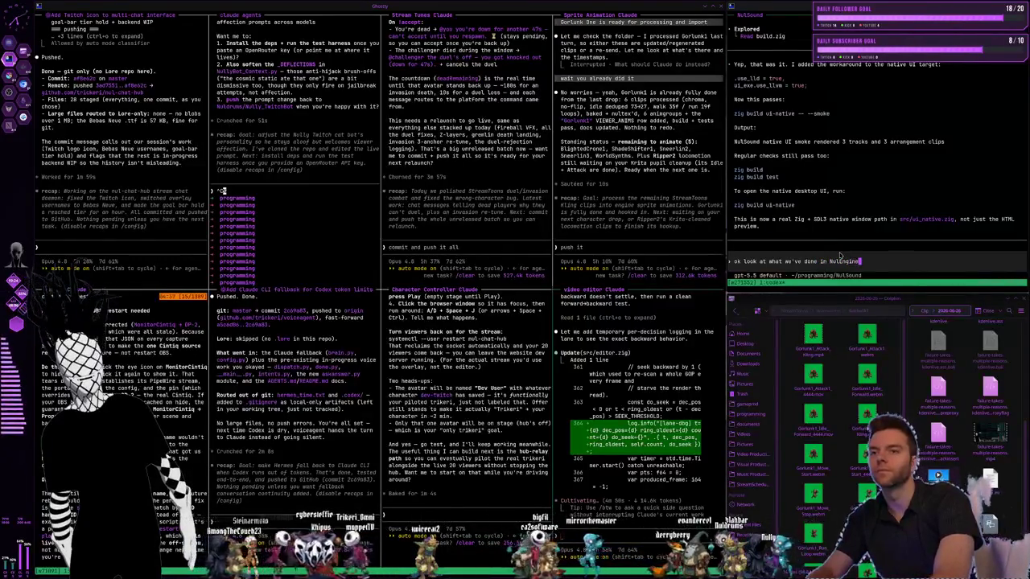
text(_Zig)
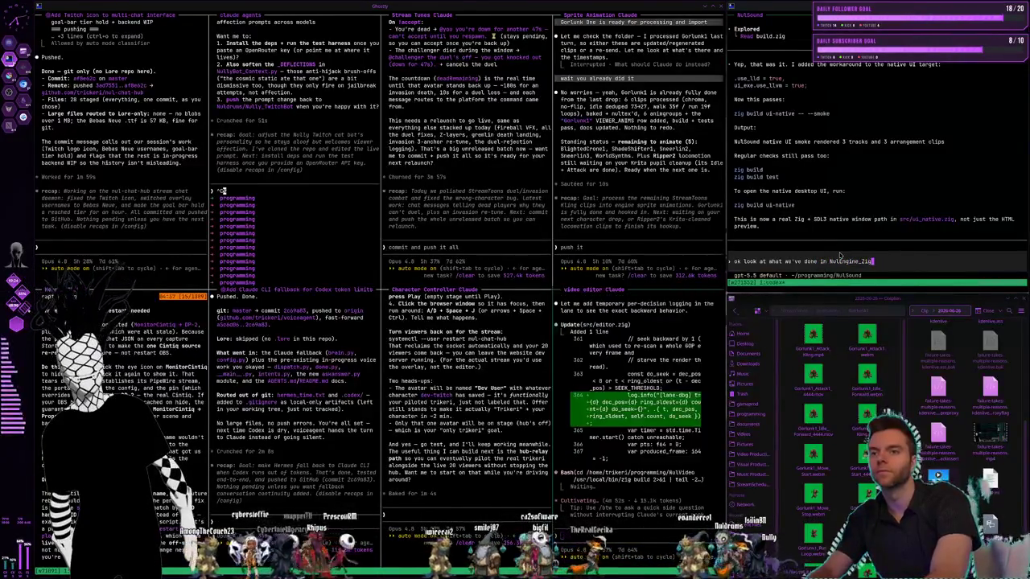
text(Al now t)
text(Video )
text(oj)
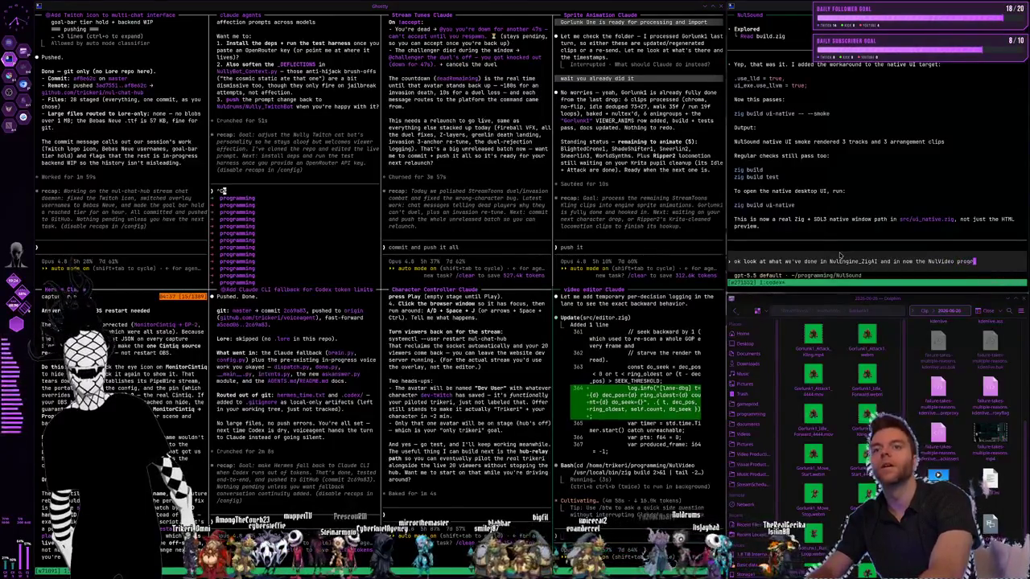
text(e have a)
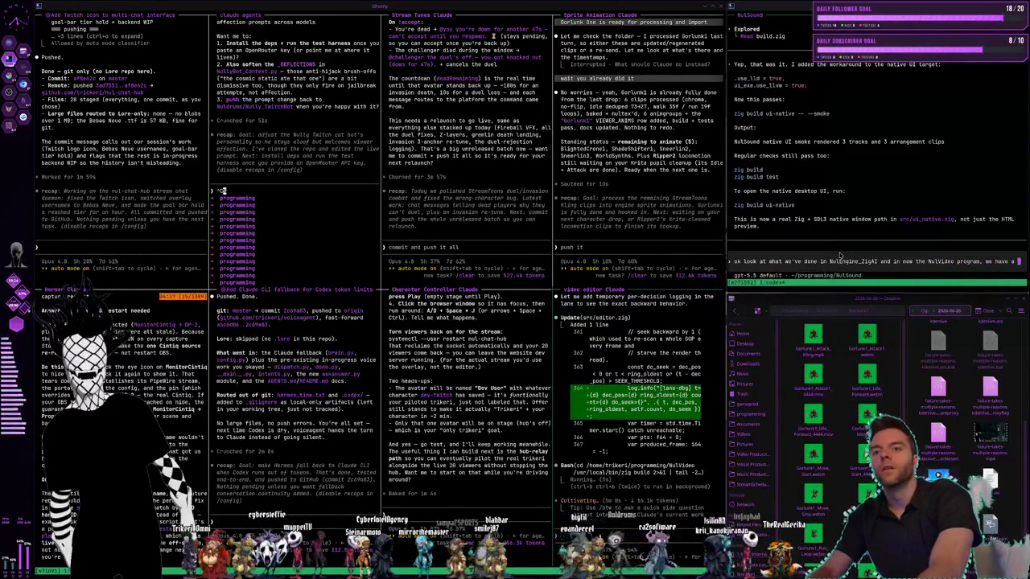
text(nary file)
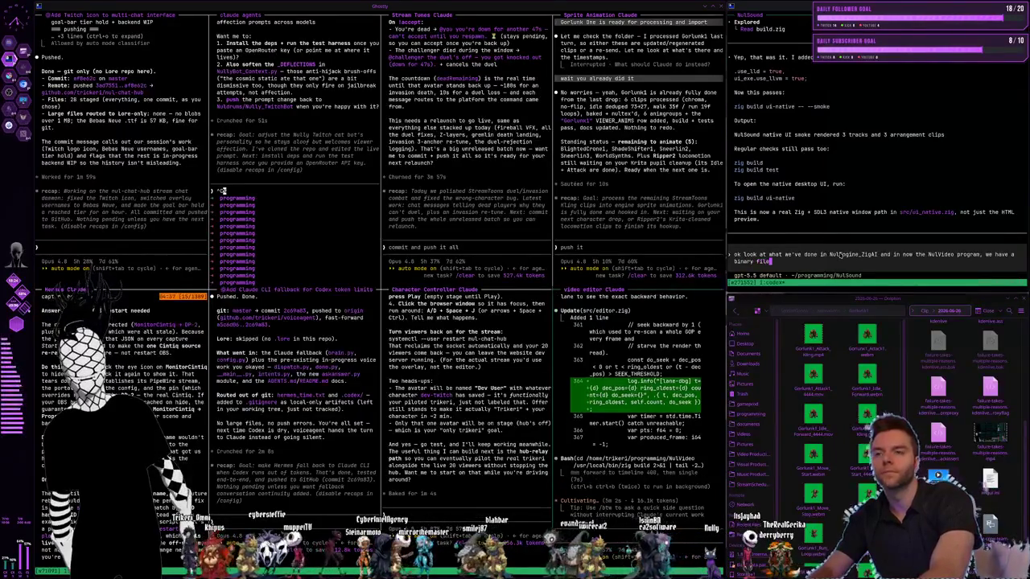
key(BackSpace)
key(BackSpace)
key(BackSpace)
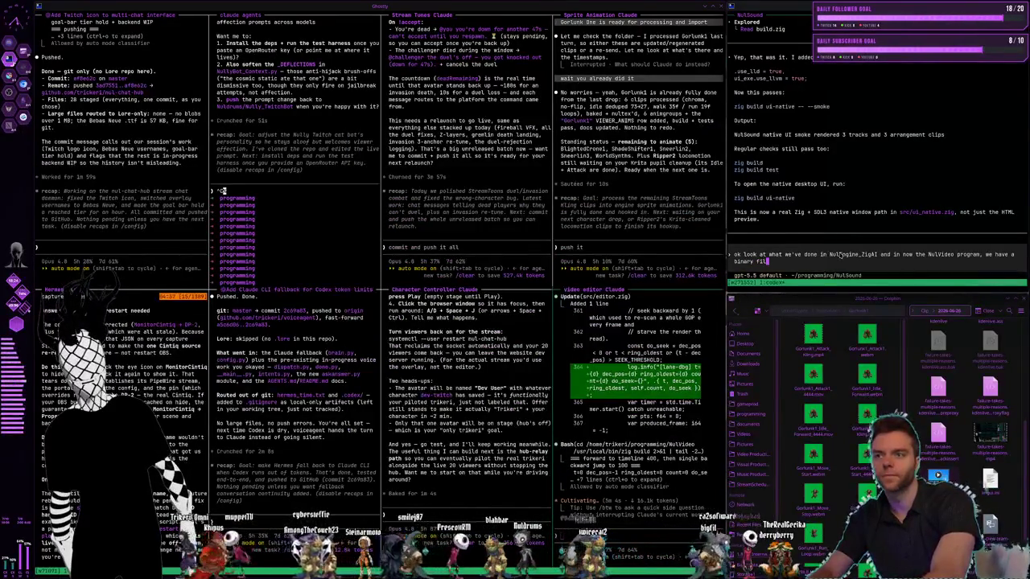
key(BackSpace)
key(BackSpace)
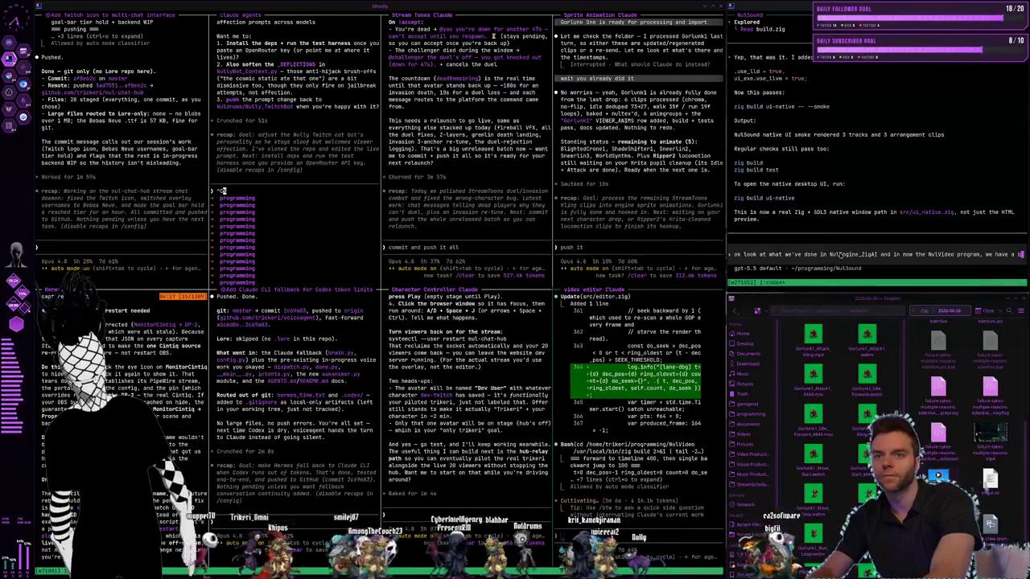
text(roject fil)
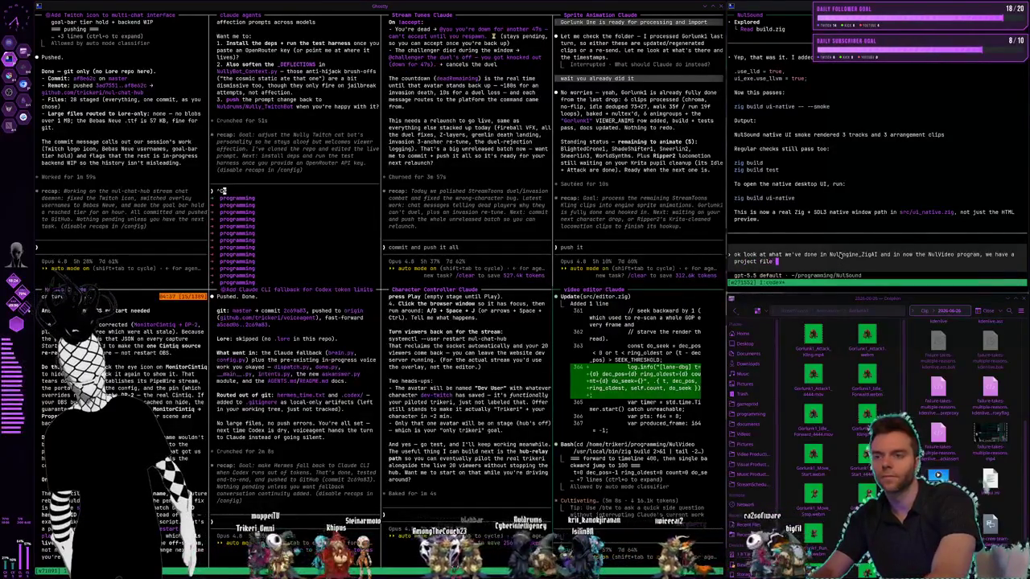
text(e like .)
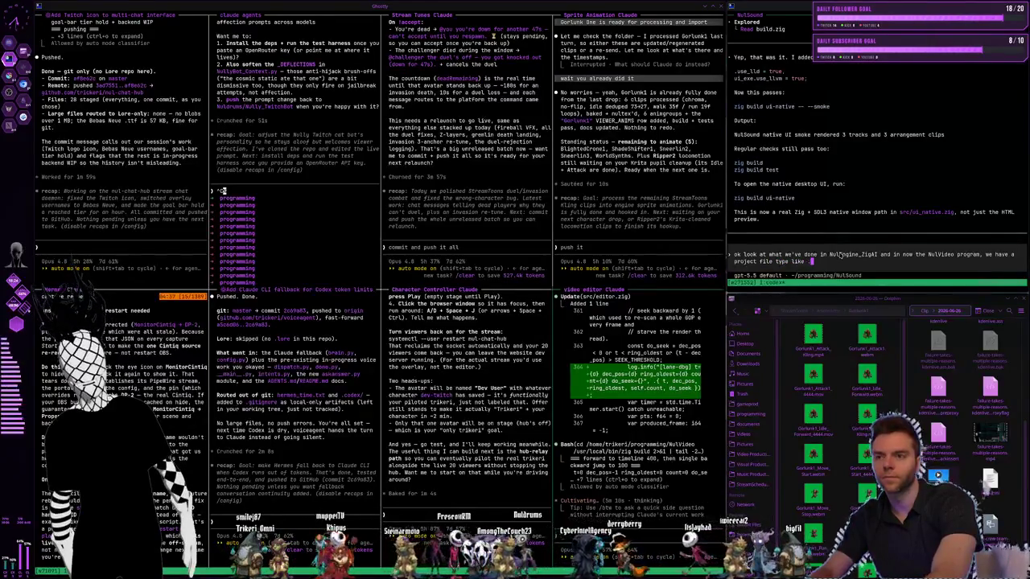
text( for the game engine adn)
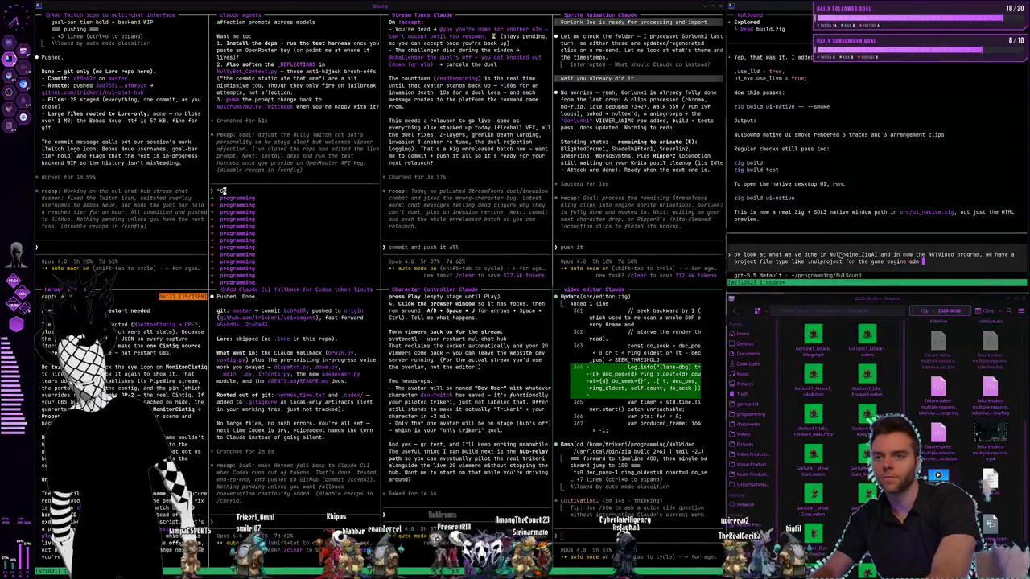
text(video for the video program)
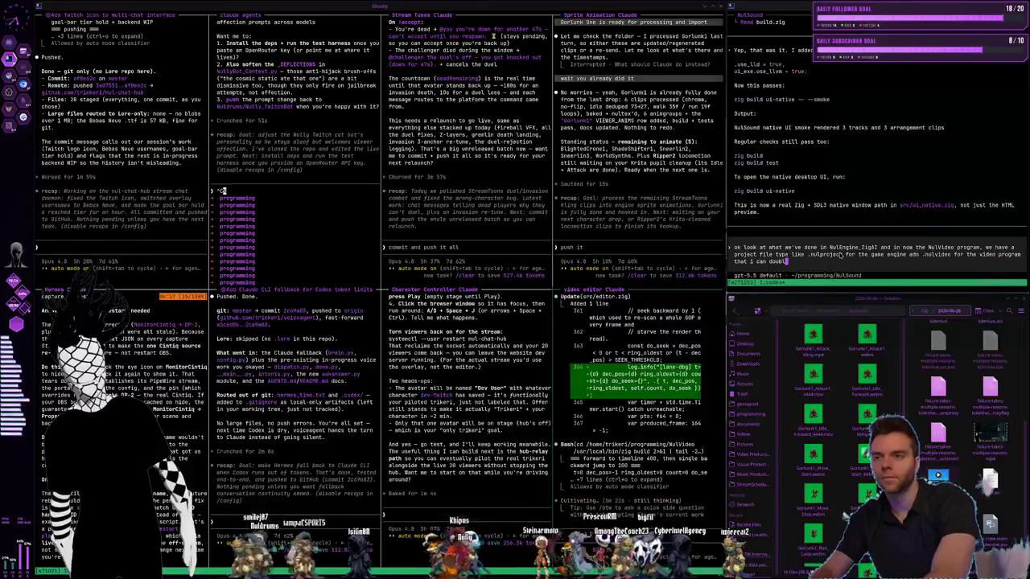
text(en)
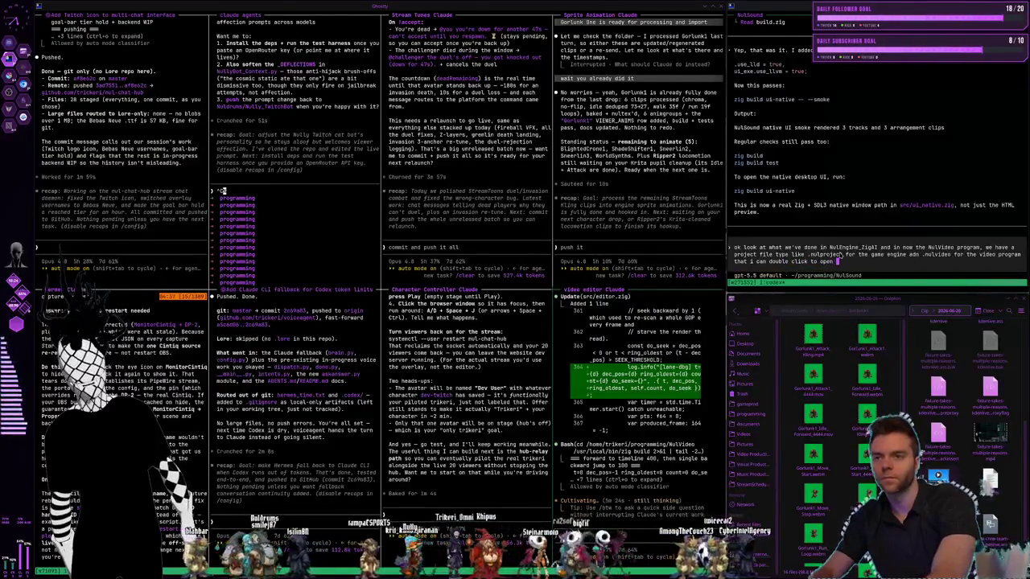
text(itor f)
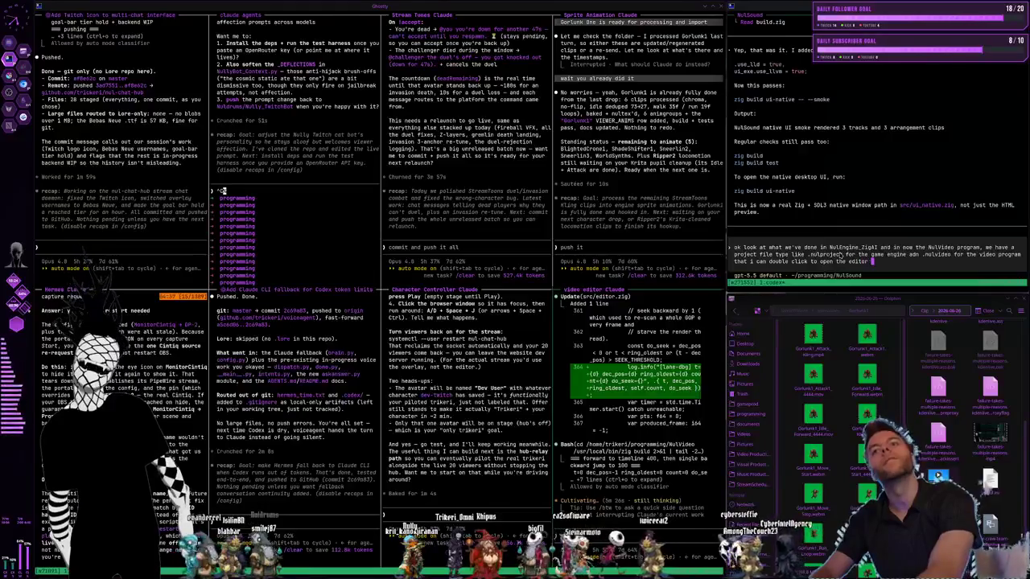
key(BackSpace)
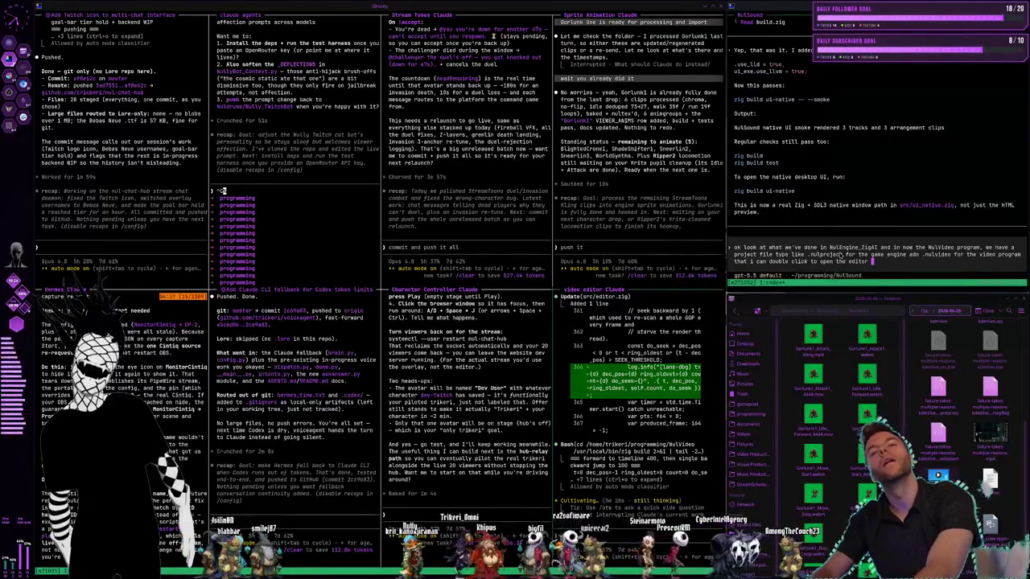
text(, )
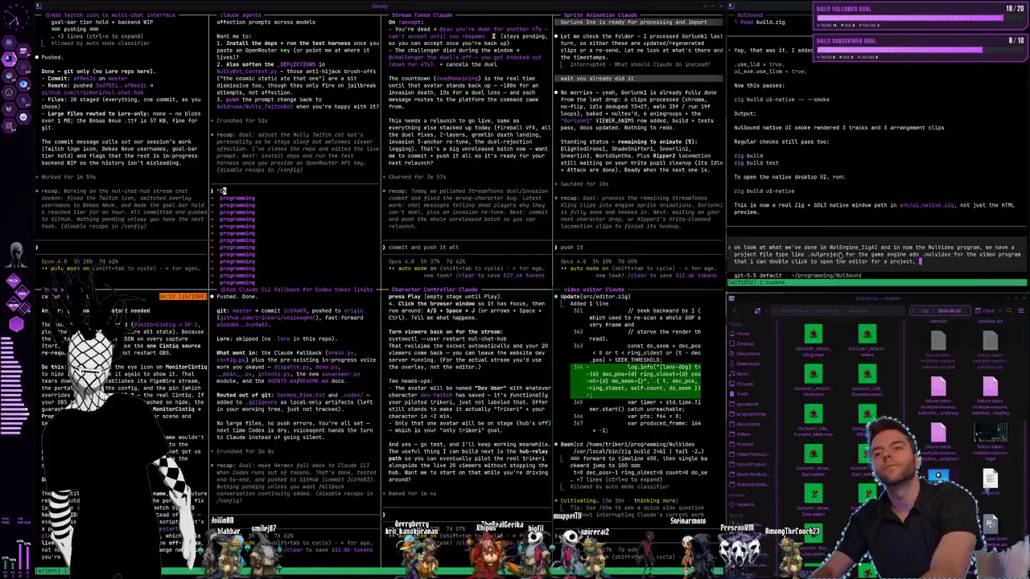
text(go lo)
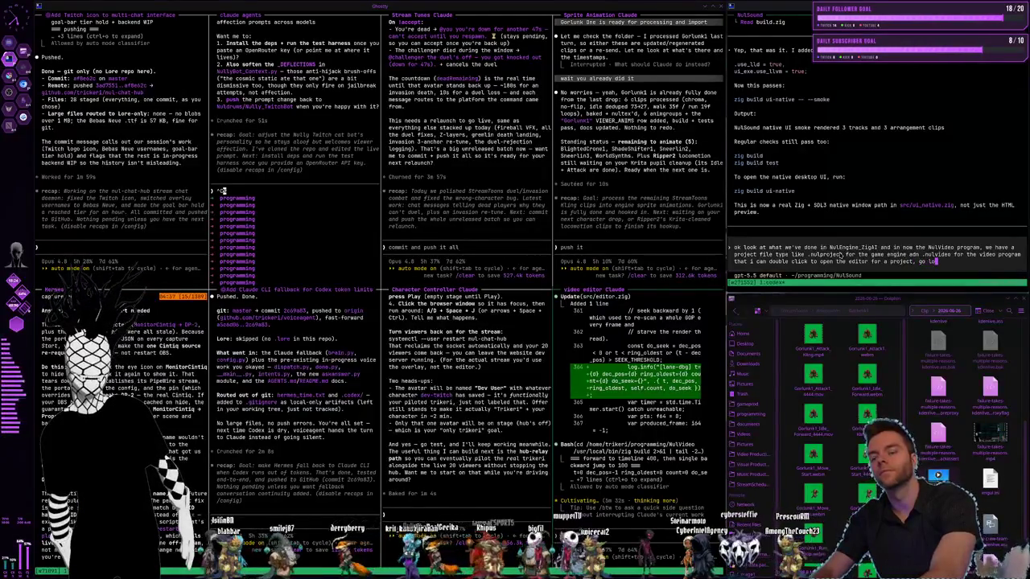
text(ok at those patt)
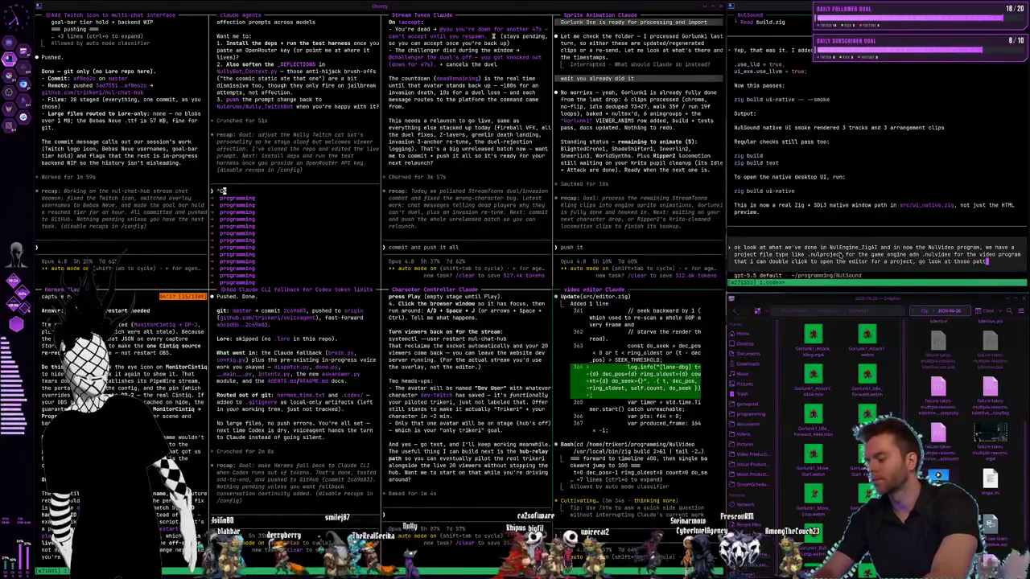
text(erns and set)
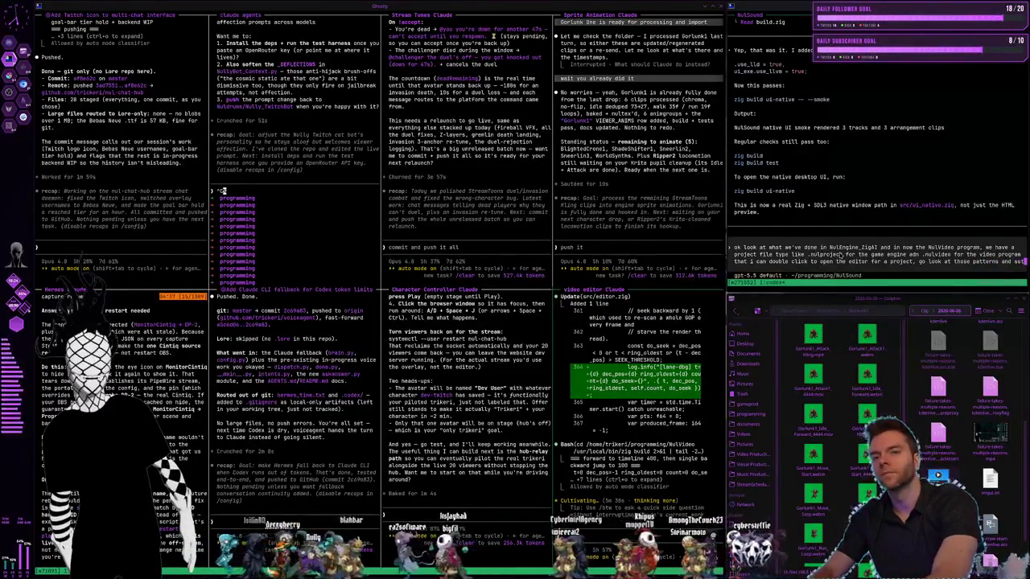
text( that up for this new tool so i c)
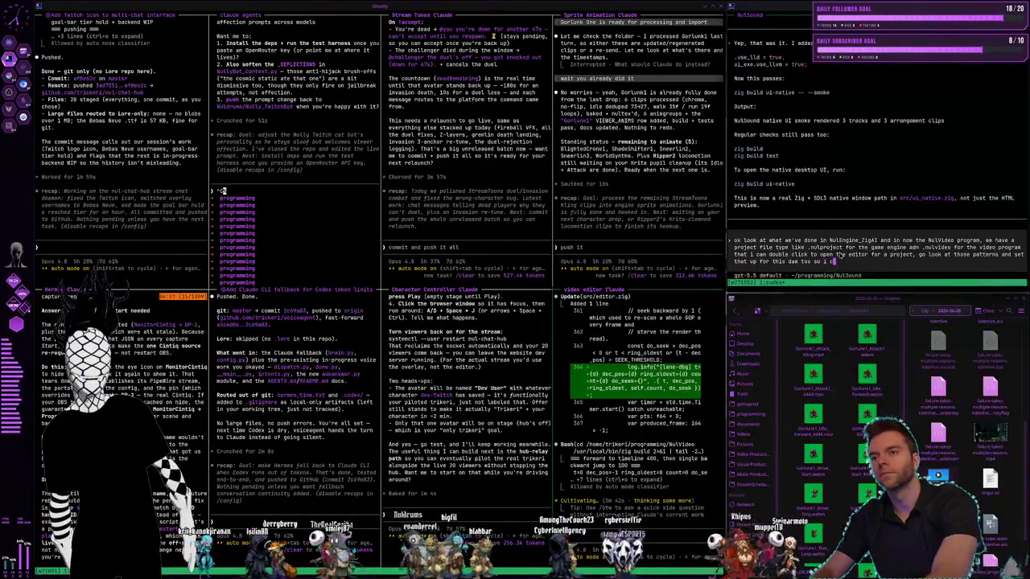
text(an just double click something and open it)
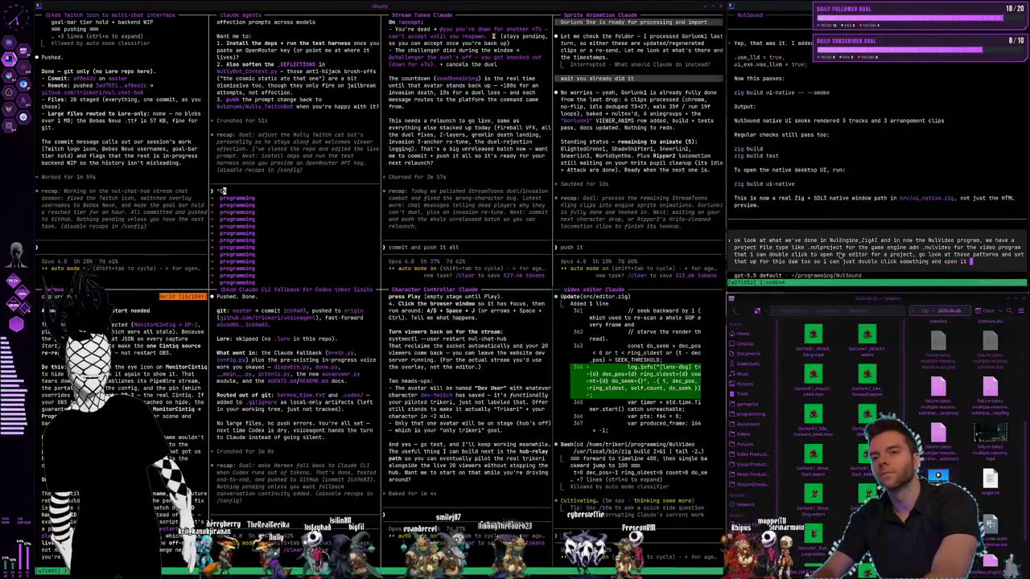
text( and start messi)
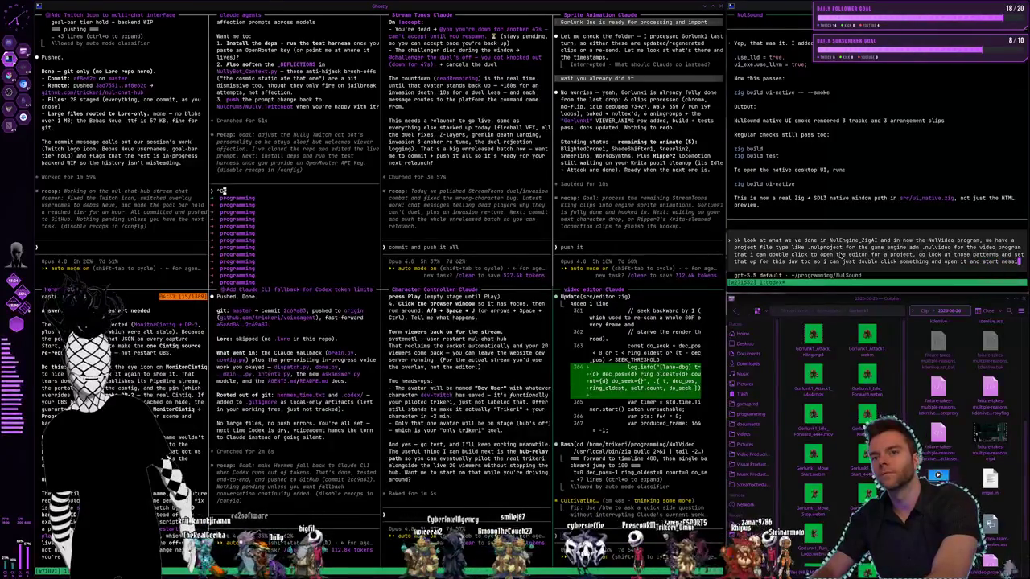
text(ng around with )
text(clips on the timeline)
key(Return)
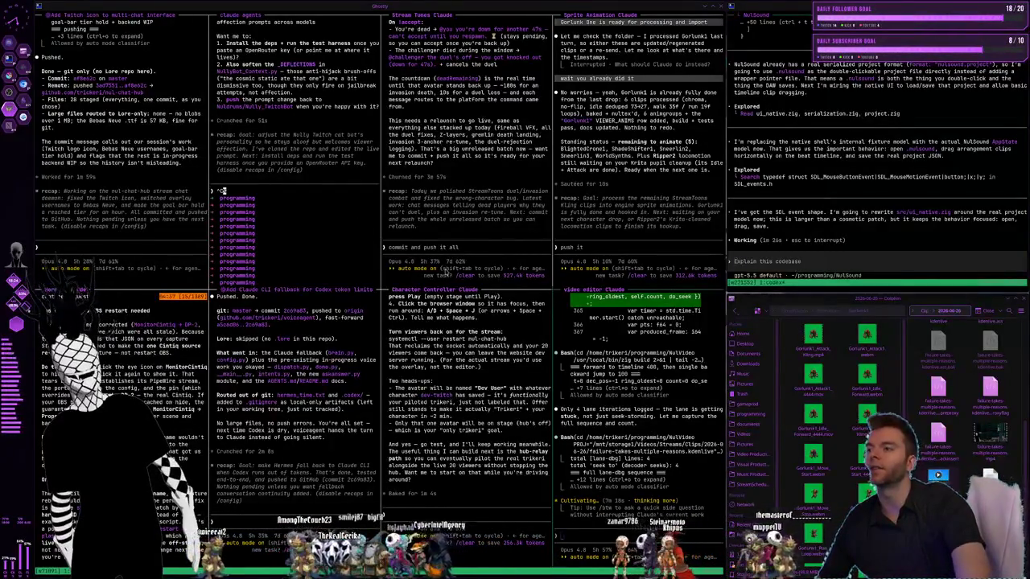
Once the agent is working, switch back to the Kling AI workspace
key(super+2)
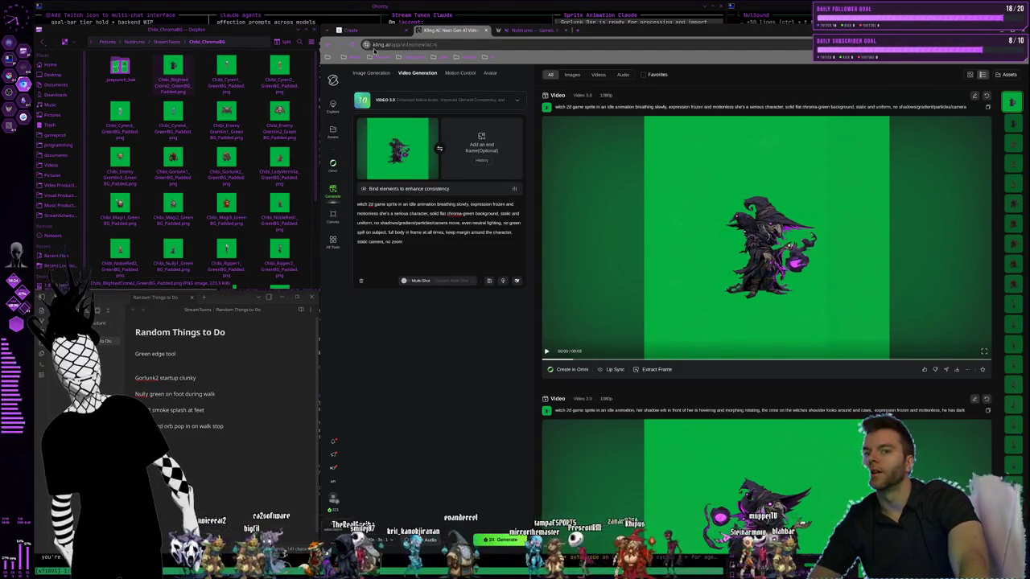
mouse_move(765, 237)
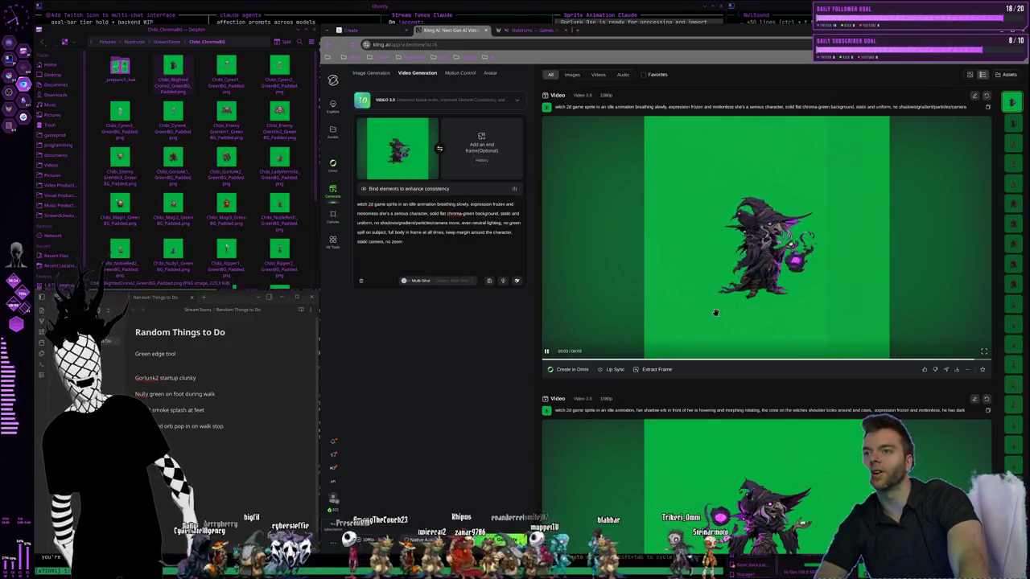
Open the green-screen witch idle video's detail view, then switch to the Krita workspace
click(875, 303)
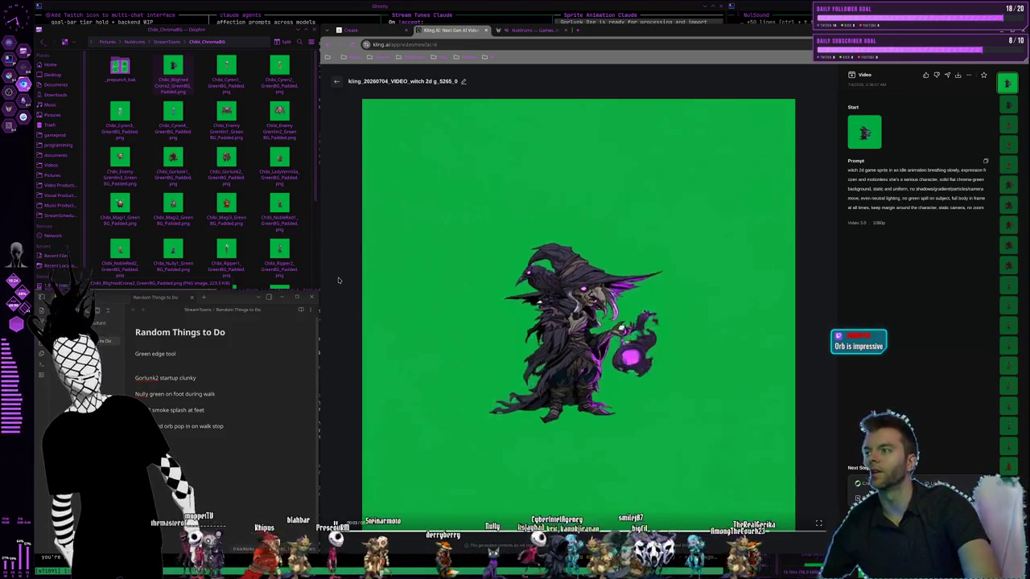
key(super+1)
key(super+2)
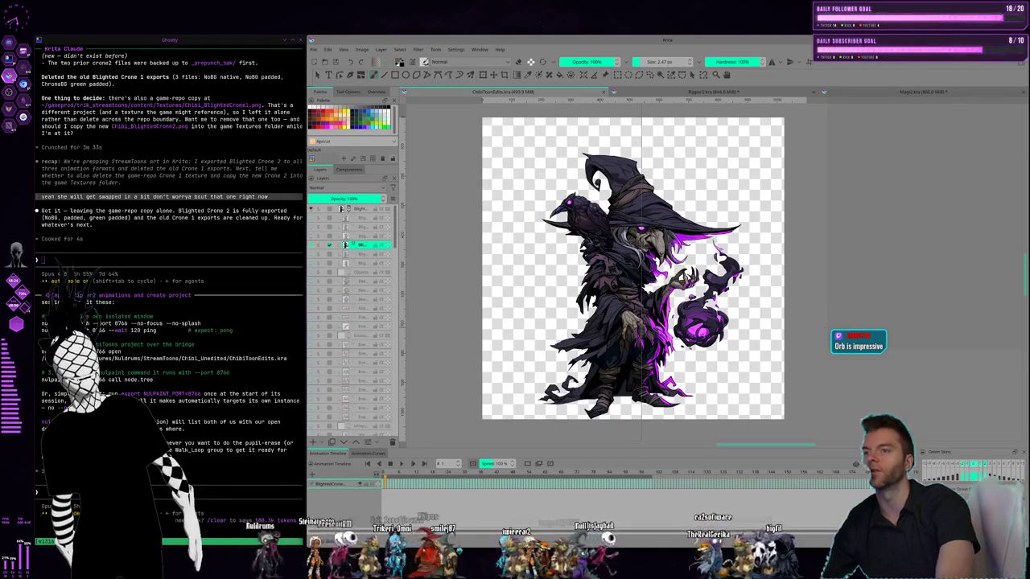
key(super+3)
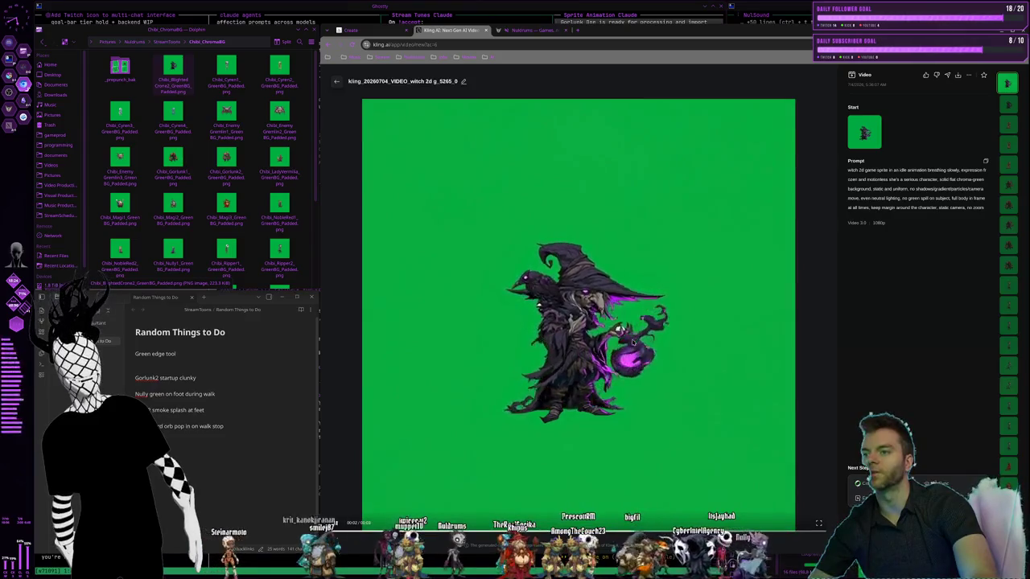
click(336, 82)
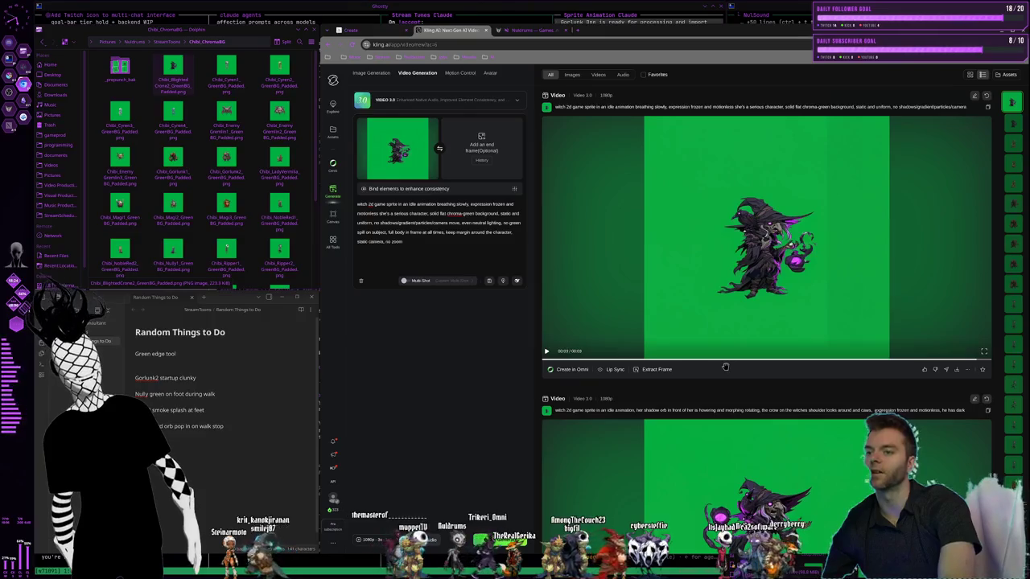
key(super+2)
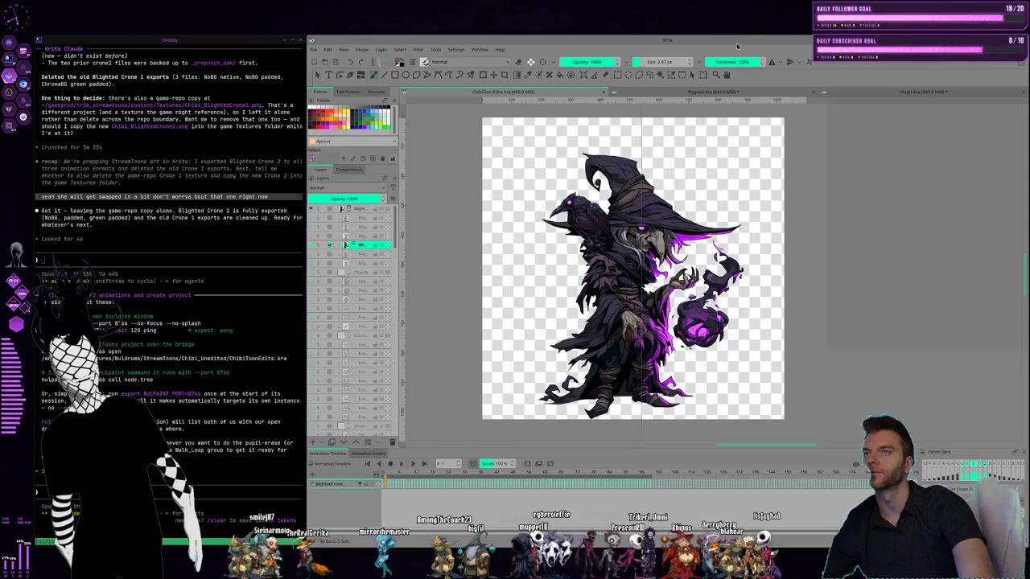
key(super+1)
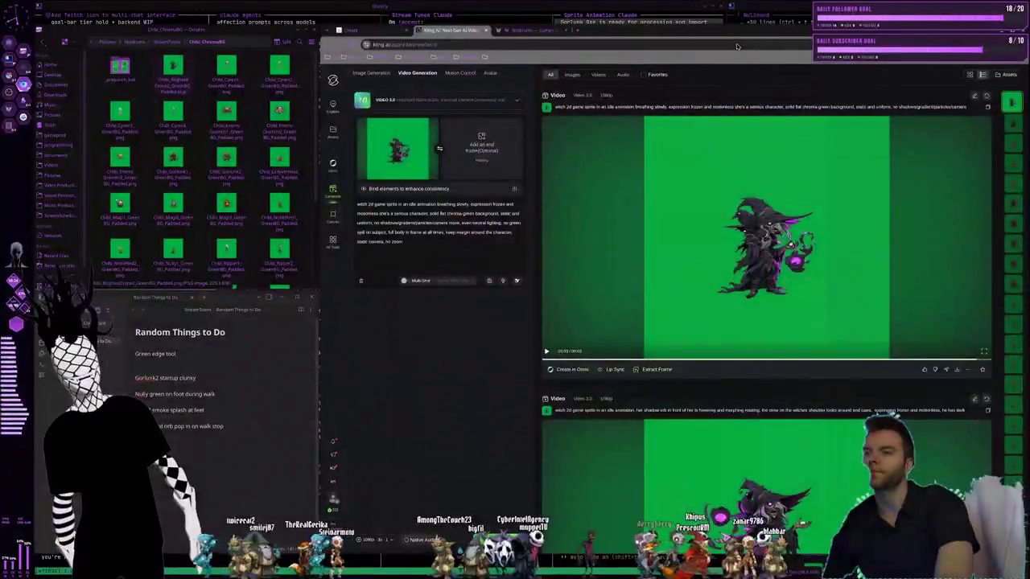
click(711, 302)
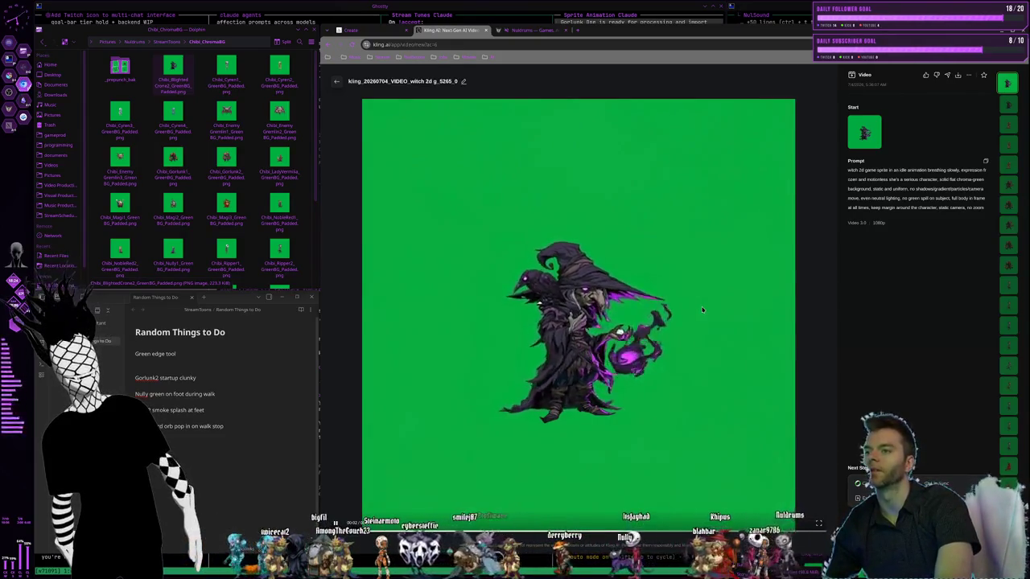
key(super+2)
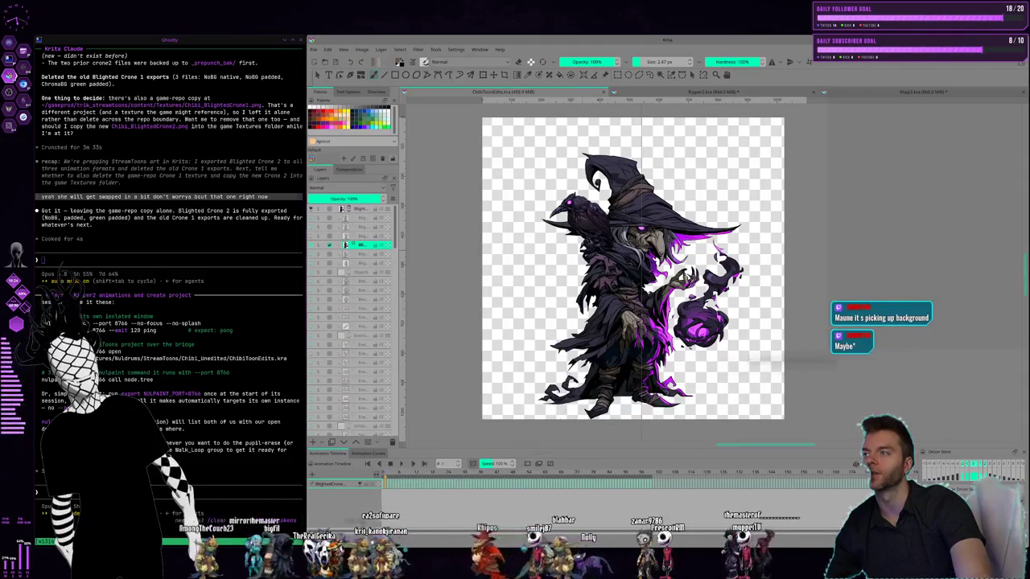
key(super+Right)
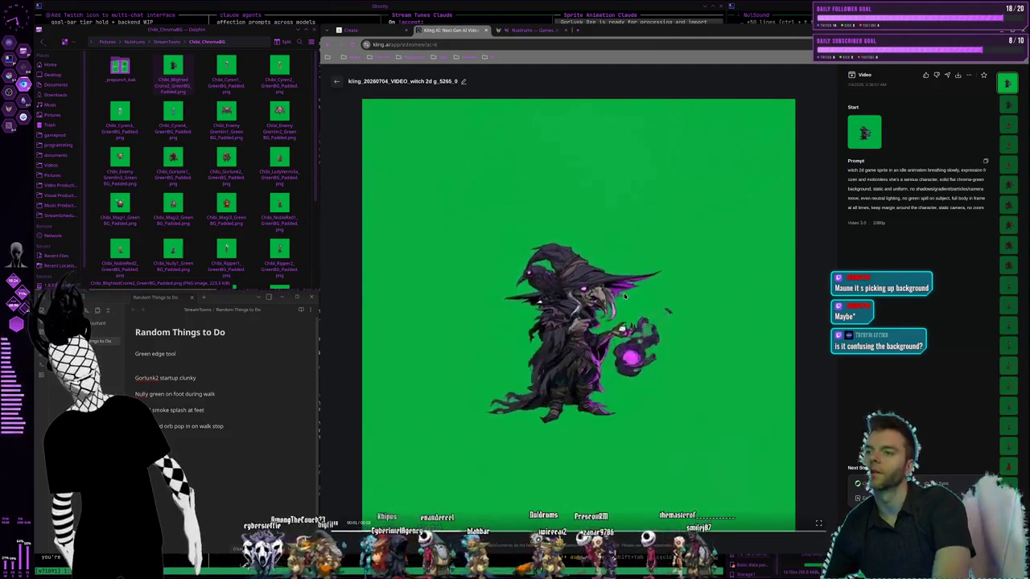
key(super+Left)
key(super+Left)
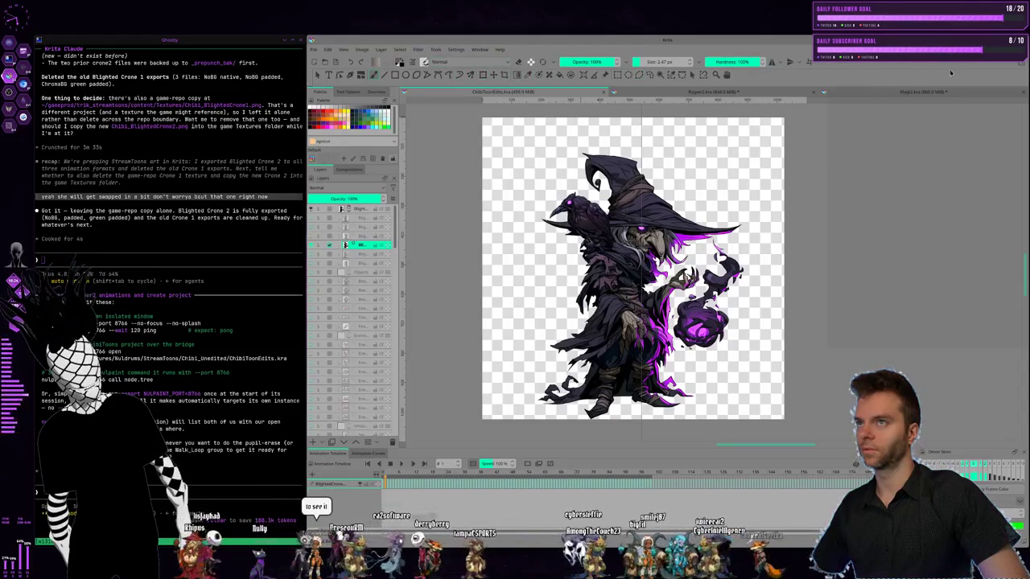
Switch to the Default workspace, widen the colour and layer panels, close Brush Presets, and zoom onto the claw
click(1024, 73)
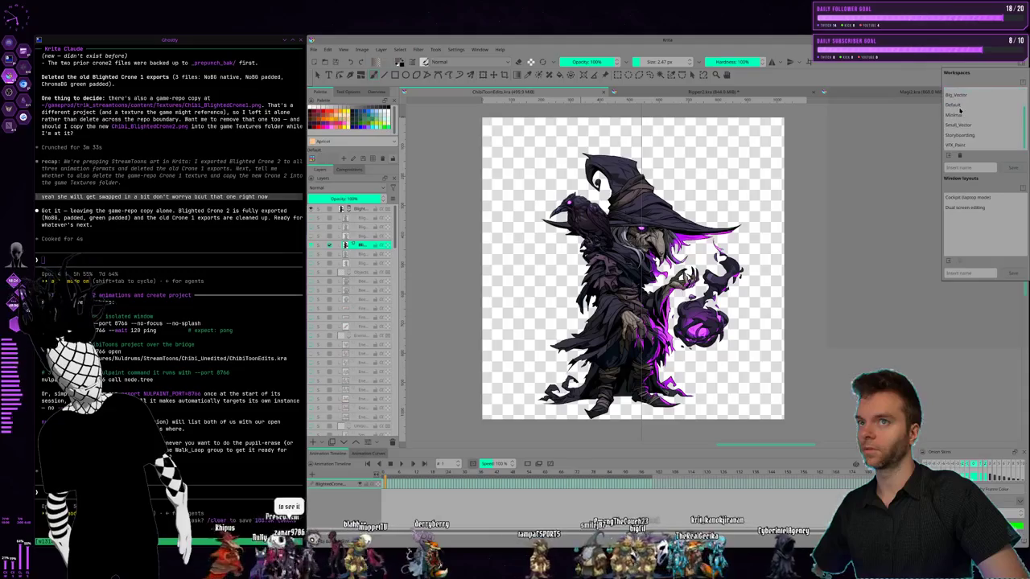
click(959, 107)
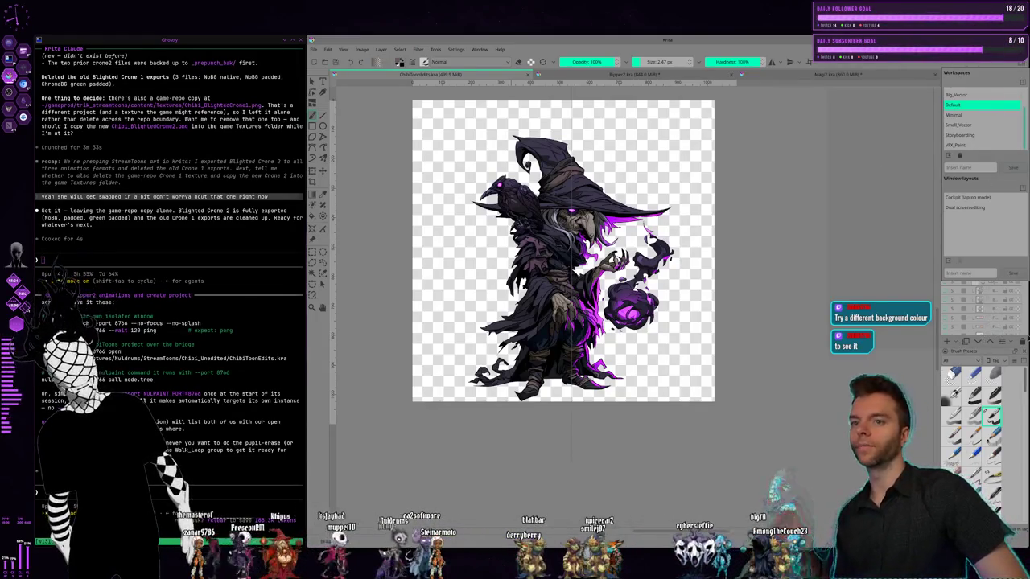
key(Escape)
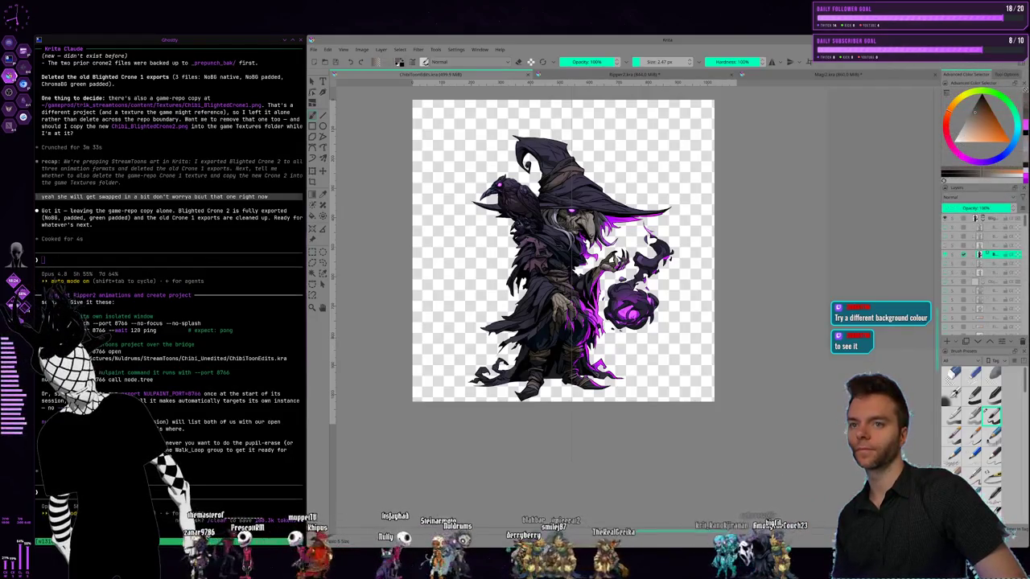
drag(940, 334, 860, 334)
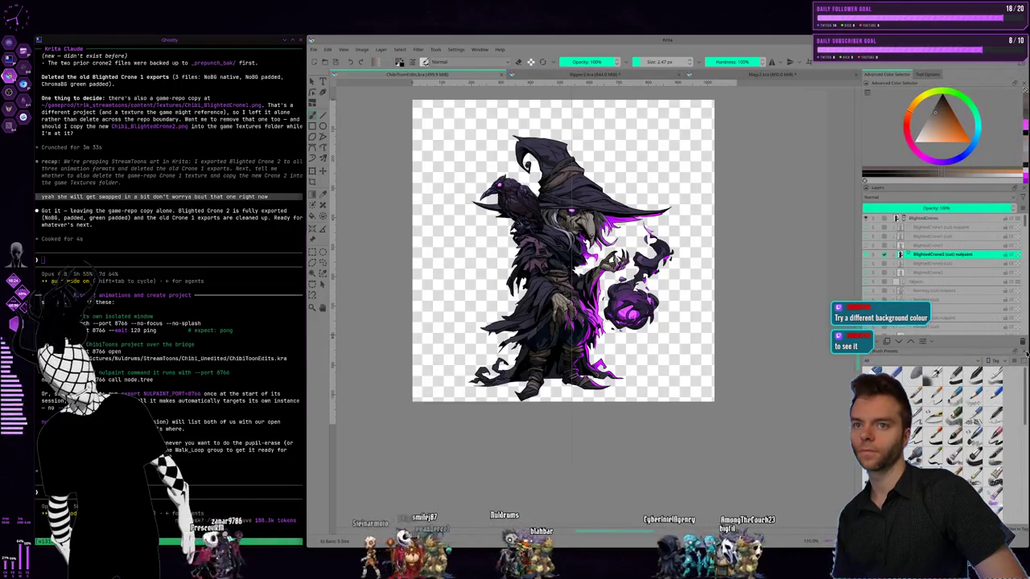
click(1025, 352)
scroll(952, 350, down, 3)
scroll(952, 349, down, 3)
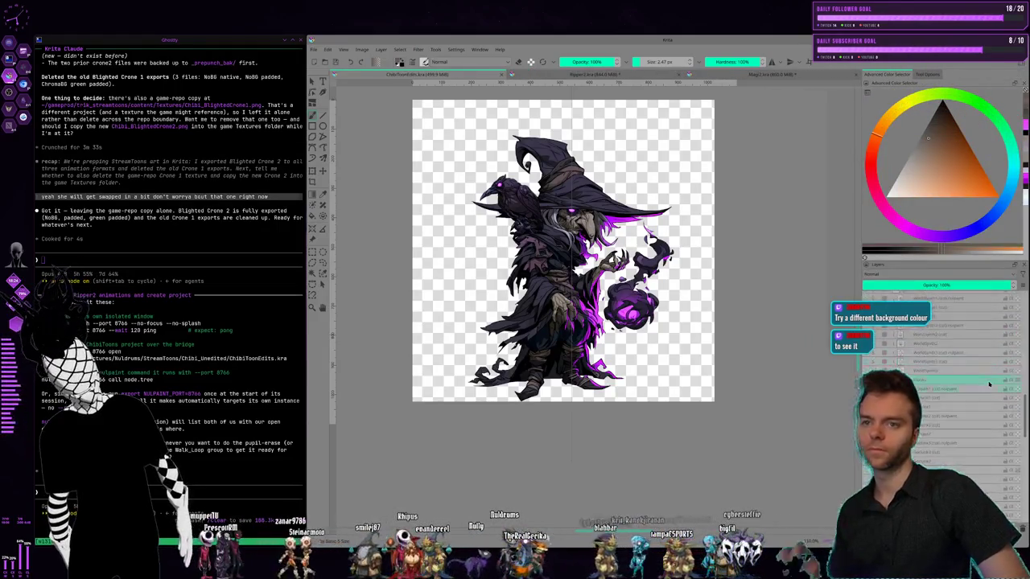
scroll(952, 349, down, 3)
scroll(951, 349, down, 3)
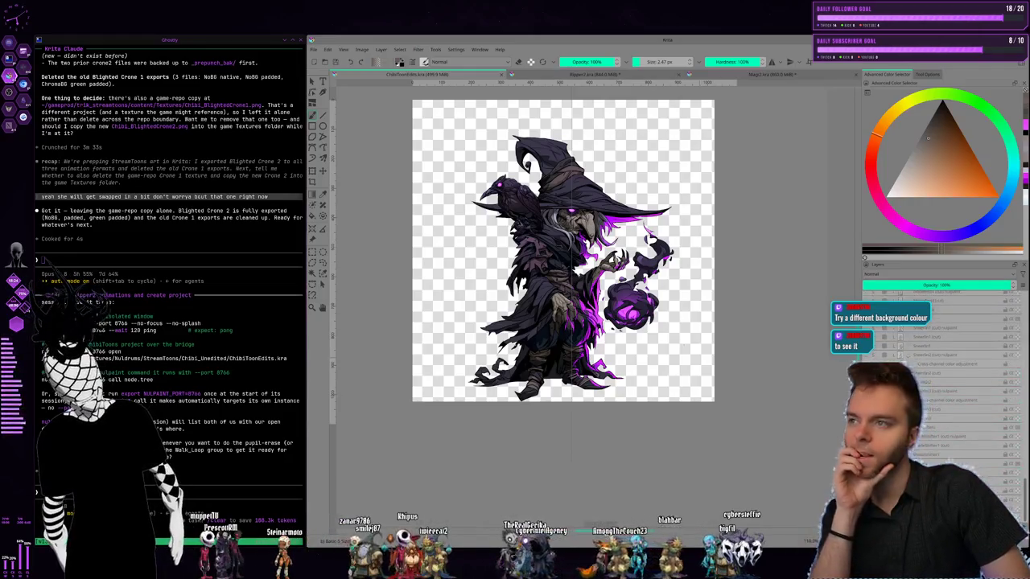
scroll(609, 267, up, 2)
scroll(609, 267, up, 2)
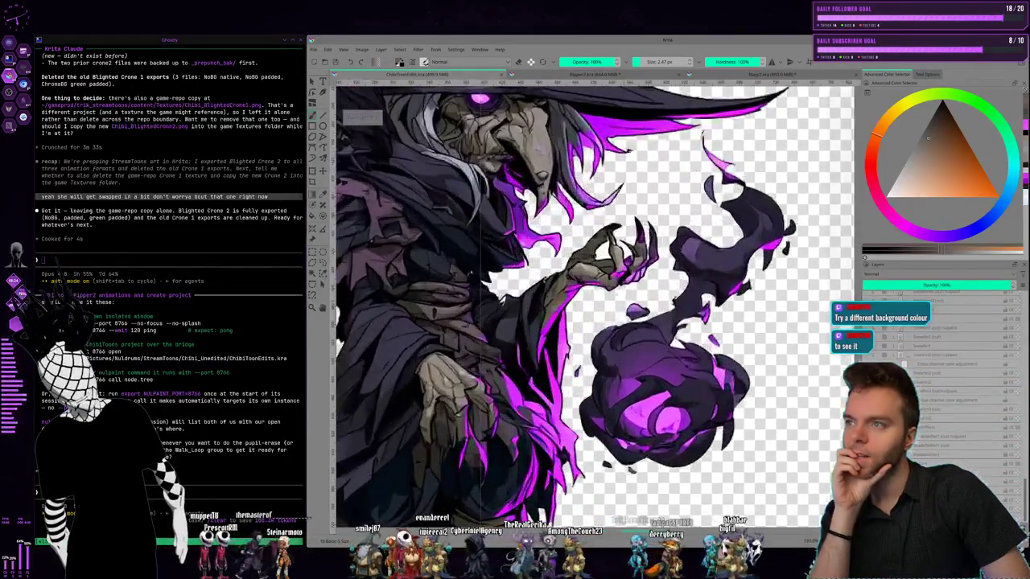
scroll(609, 267, up, 1)
scroll(609, 267, up, 1)
scroll(610, 267, up, 1)
scroll(610, 267, up, 1)
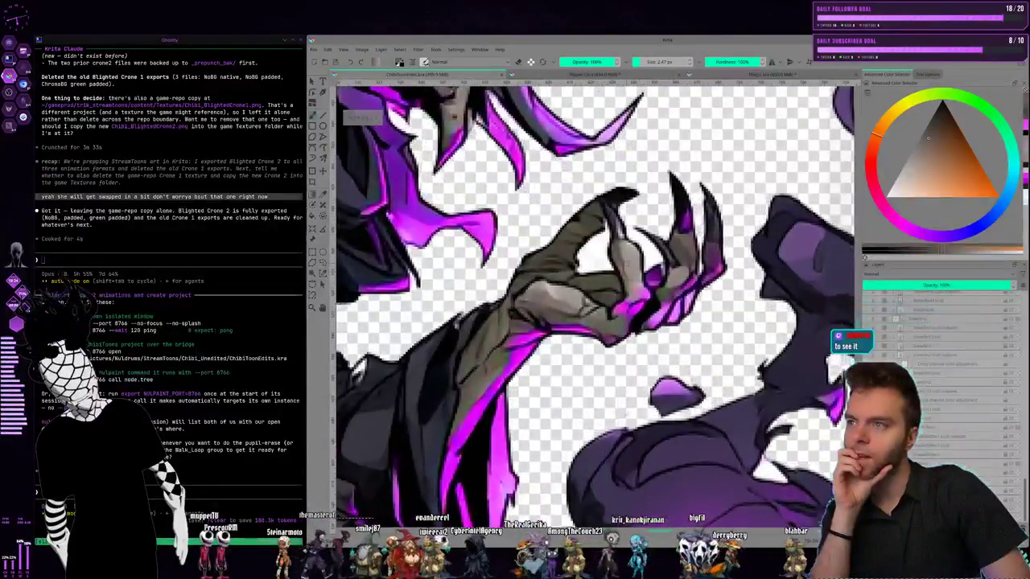
scroll(609, 267, up, 1)
scroll(610, 268, up, 1)
scroll(592, 255, up, 1)
scroll(592, 256, up, 1)
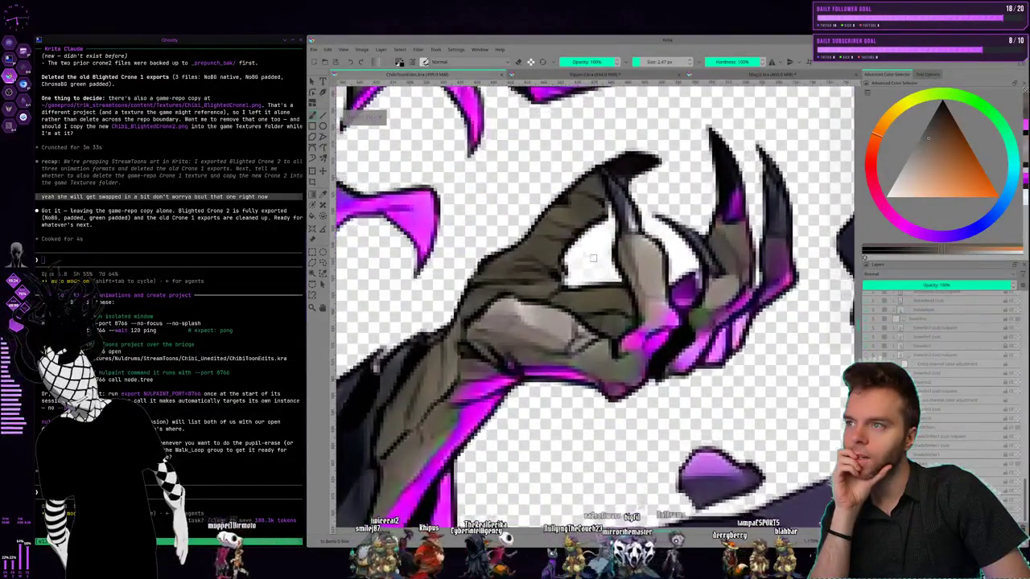
scroll(592, 256, up, 1)
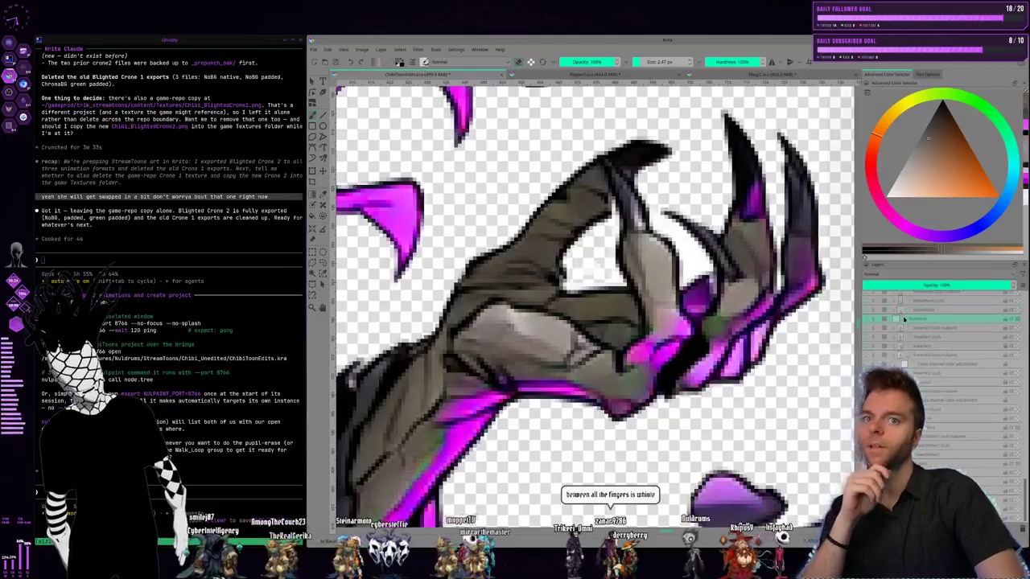
Add a fill layer from a crone layer's context menu and open its colour picker
click(959, 431)
click(949, 437)
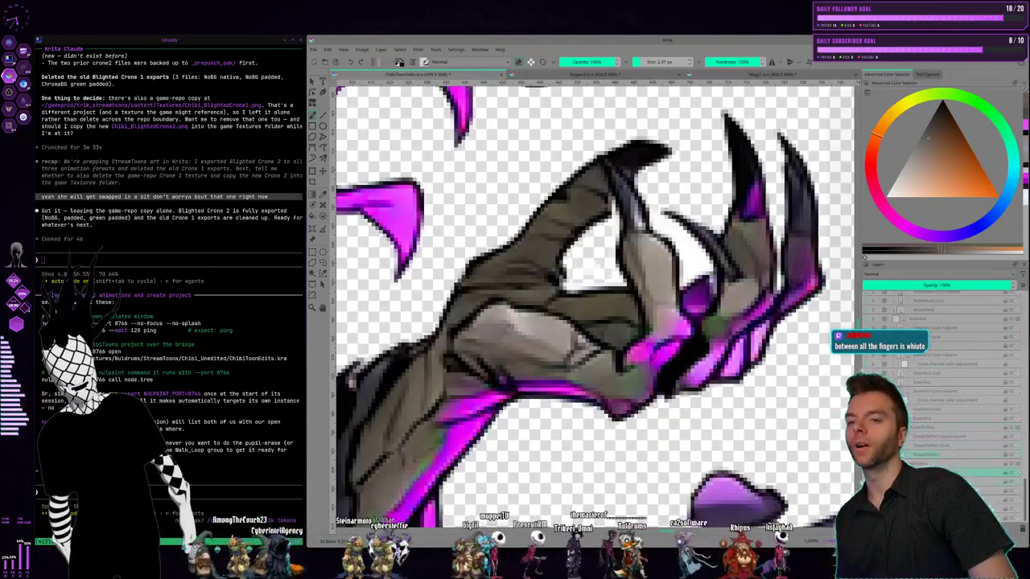
right_click(949, 436)
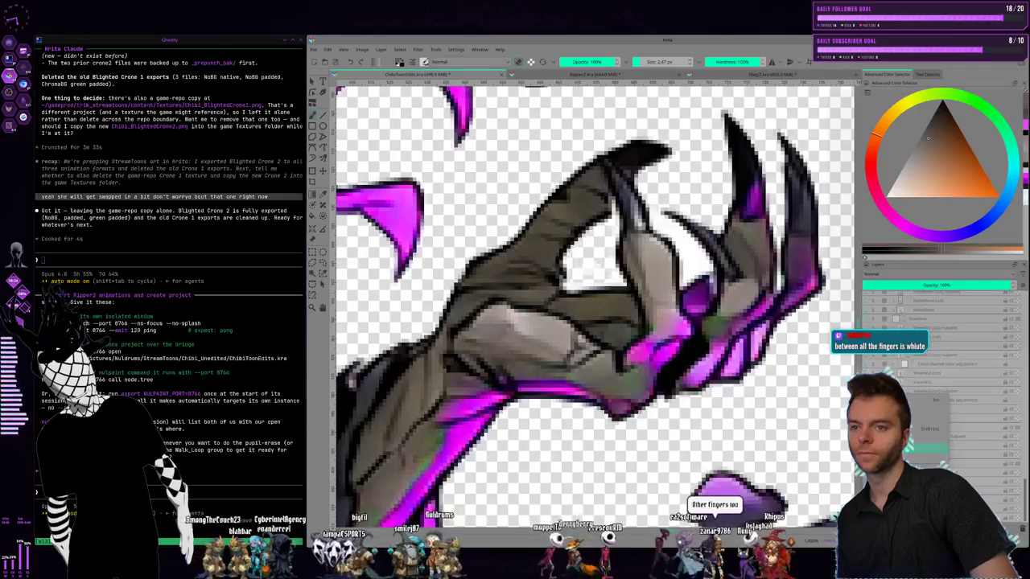
click(925, 446)
click(623, 236)
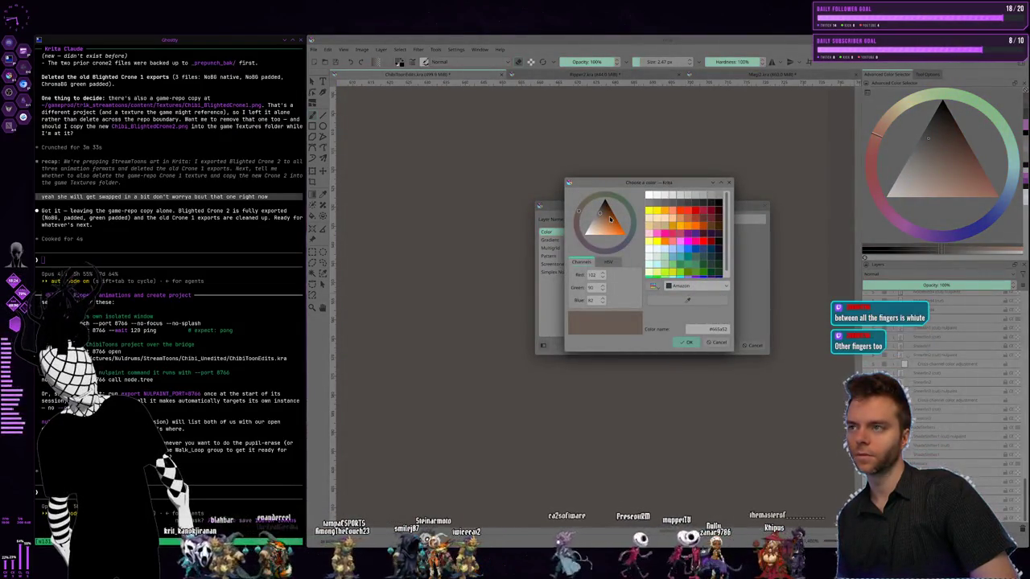
Create the grey fill layer and move it beneath the crone artwork
click(692, 340)
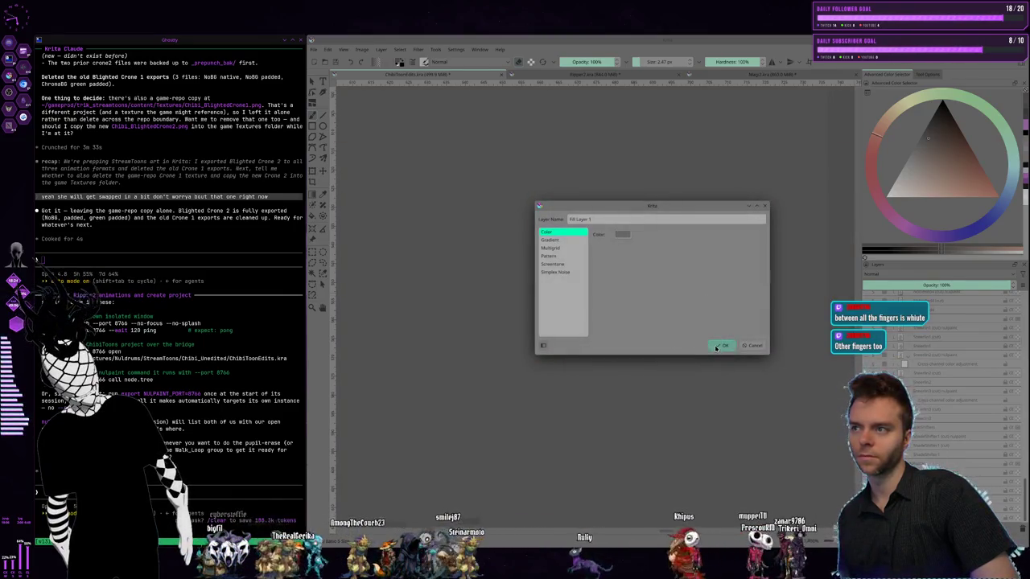
click(716, 348)
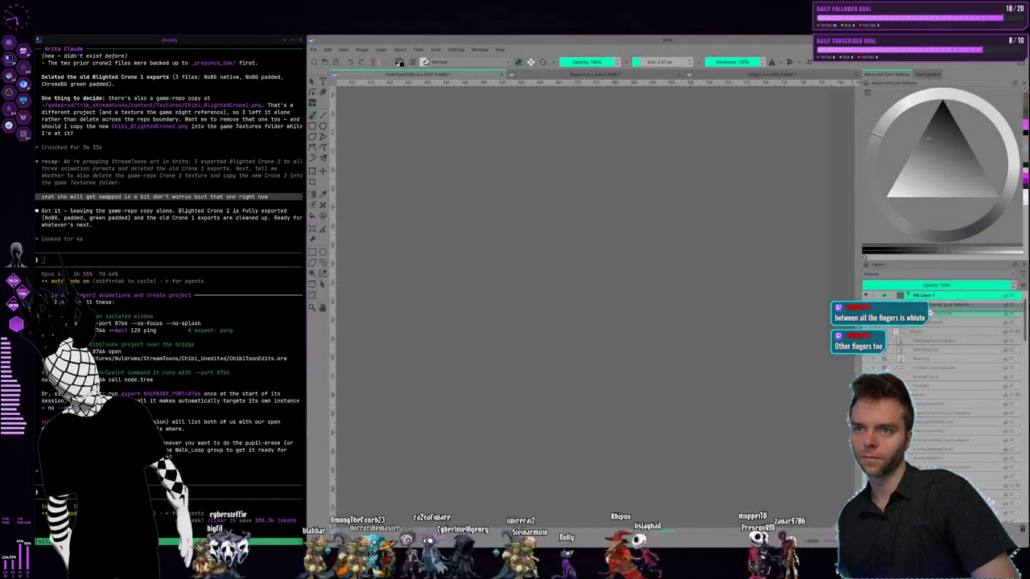
key(ctrl+Page_Down)
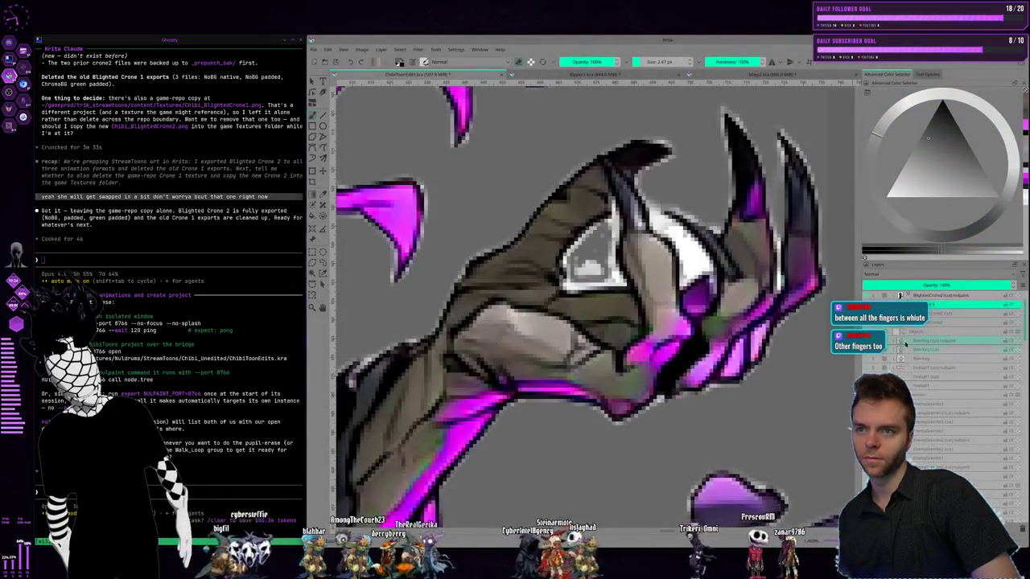
Move Fill Layer 1 into the BlightedCrone2 group and make the crone's paint layer active
drag(933, 306, 925, 337)
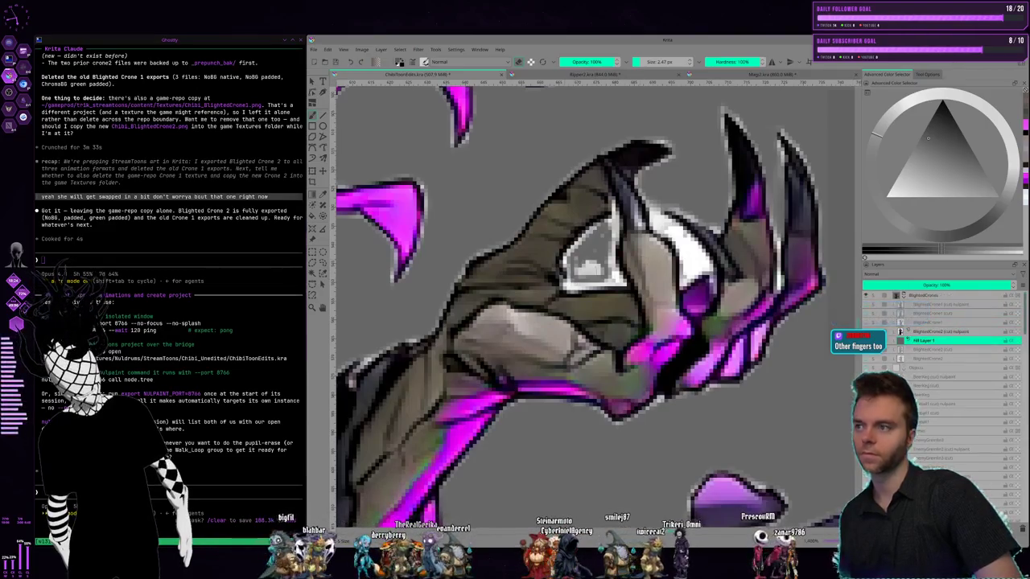
scroll(660, 261, up, 2)
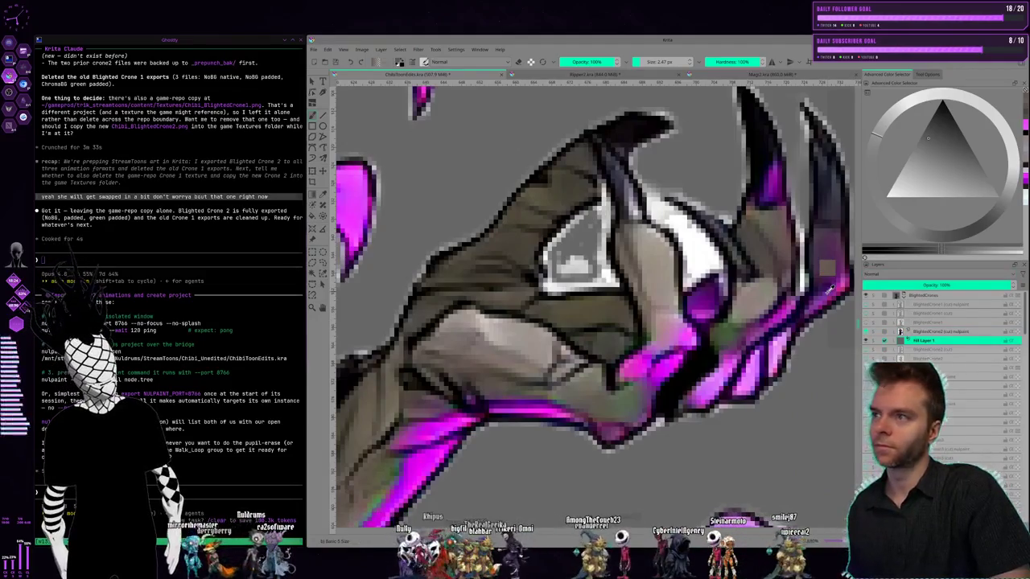
click(919, 331)
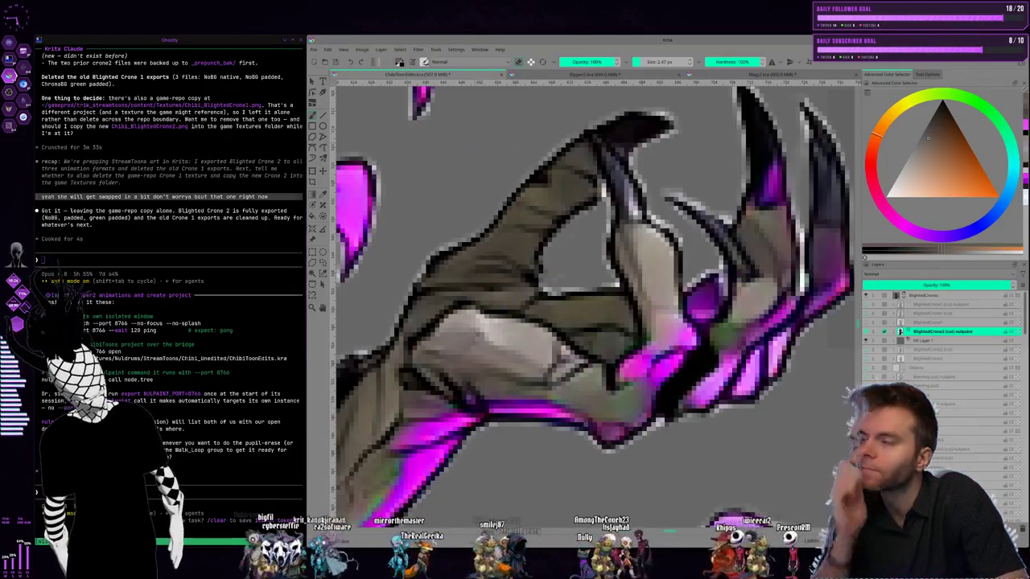
drag(430, 132, 537, 427)
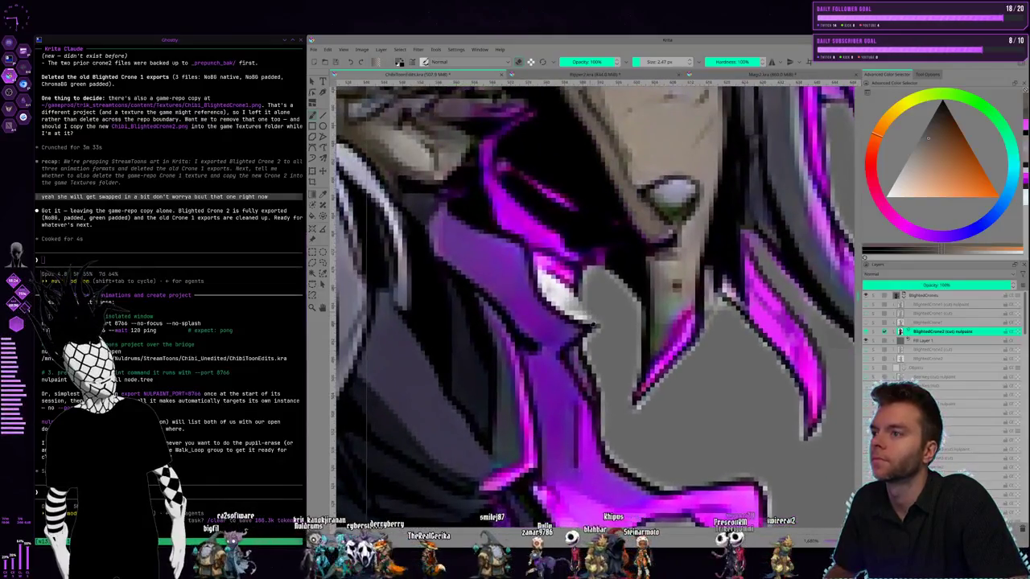
drag(593, 325, 599, 346)
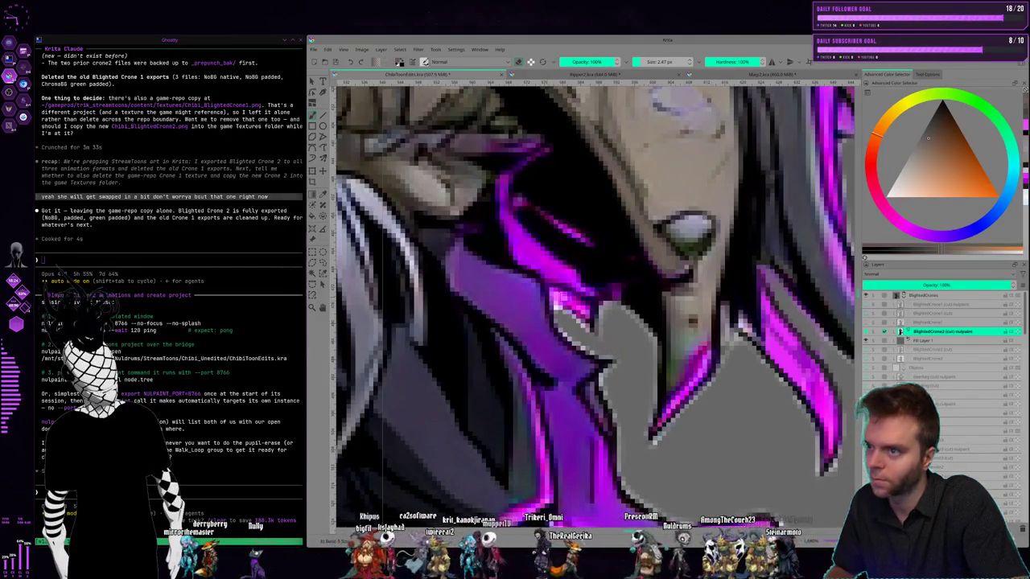
scroll(563, 329, down, 2)
scroll(563, 329, up, 3)
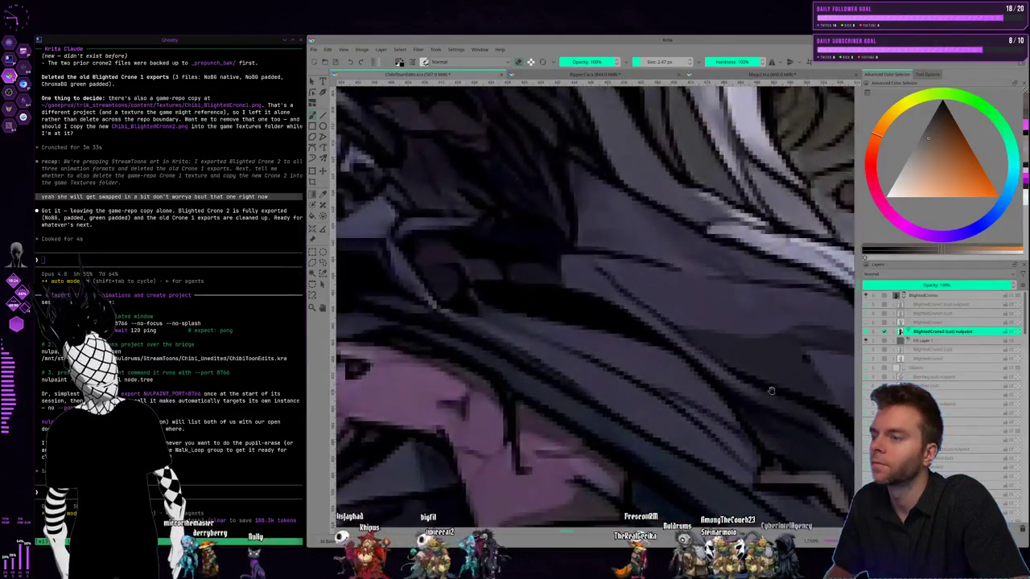
scroll(563, 329, down, 2)
scroll(555, 337, up, 2)
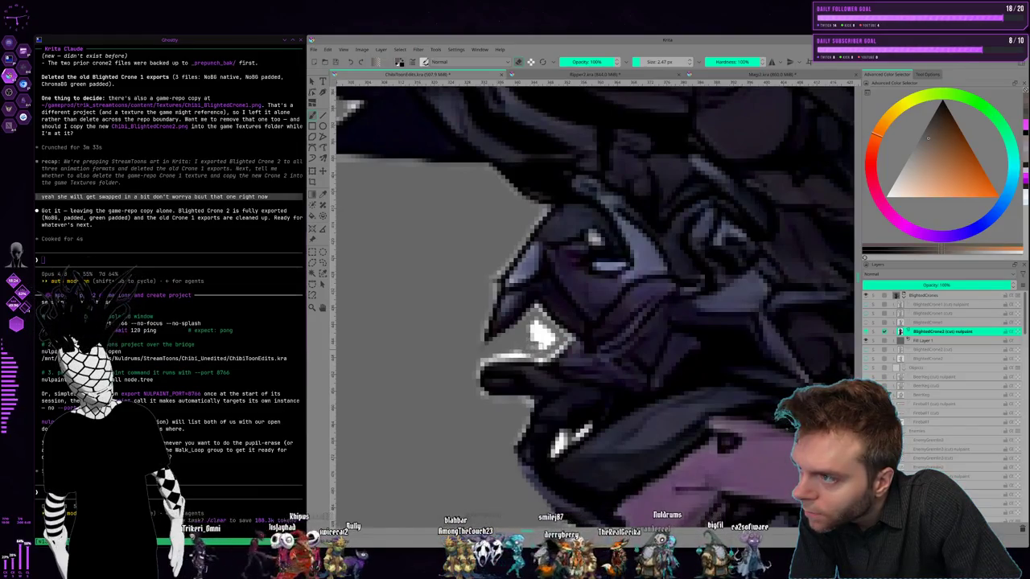
drag(542, 338, 552, 336)
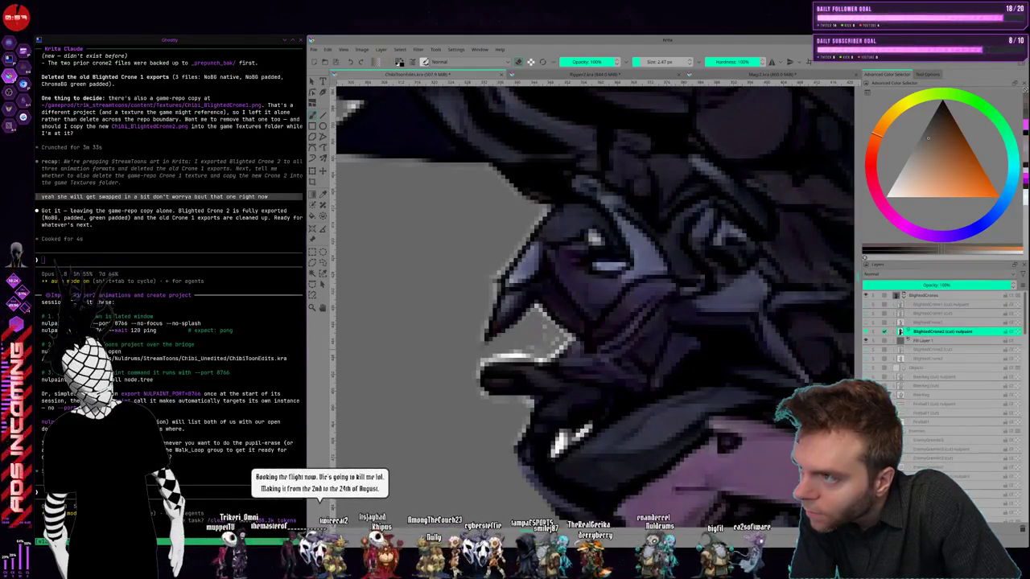
key(ctrl+z)
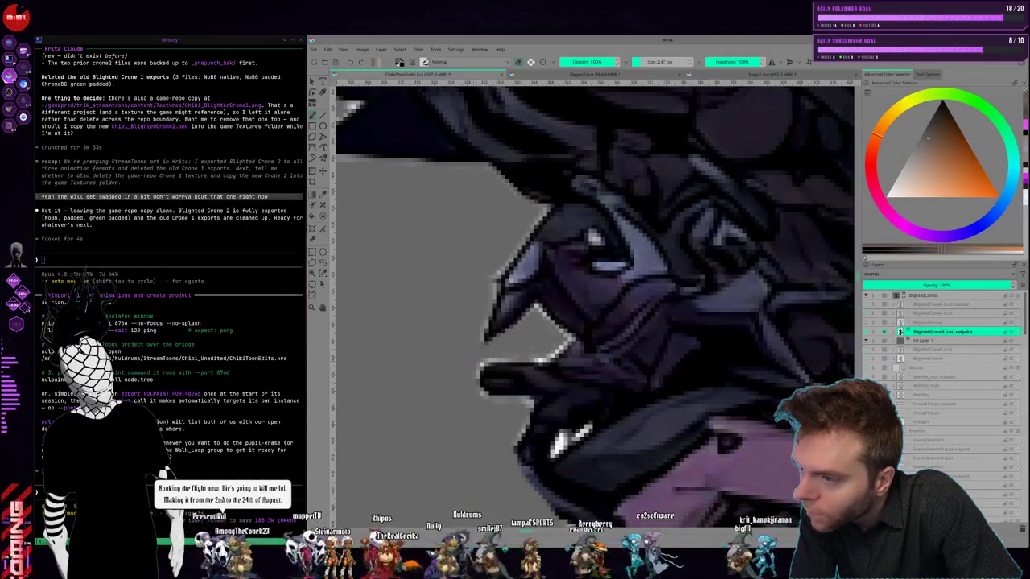
scroll(648, 371, down, 2)
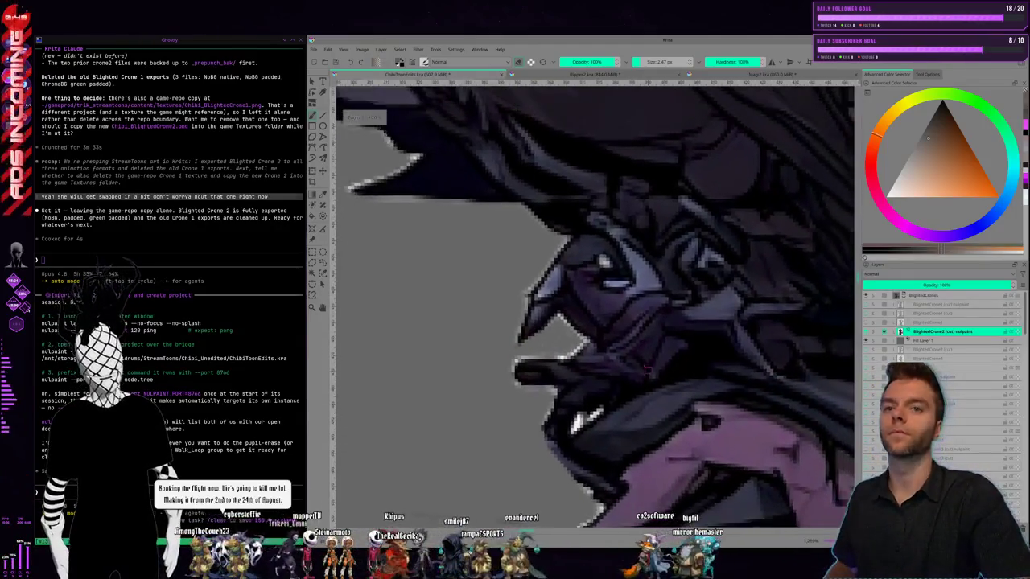
scroll(647, 371, down, 3)
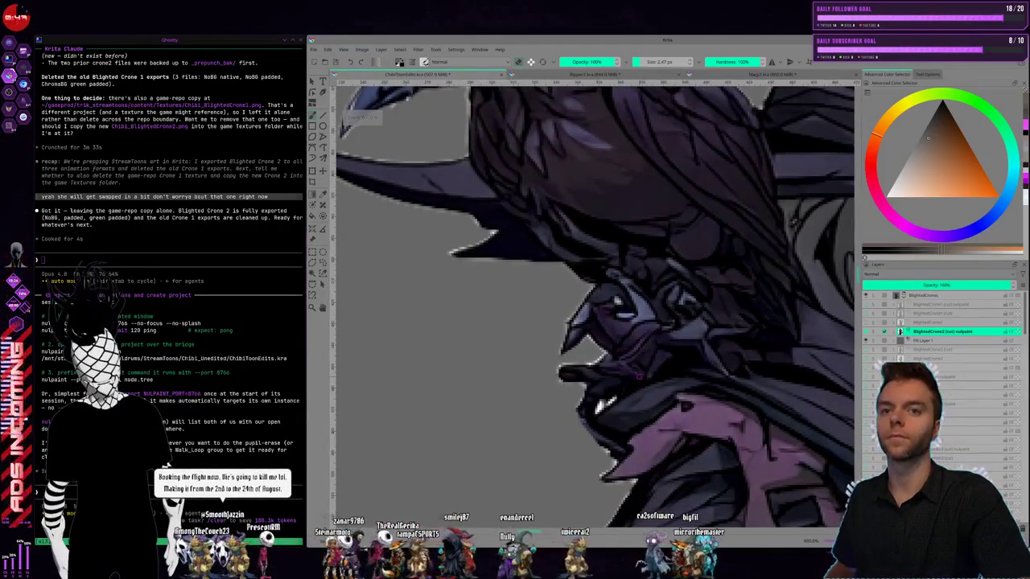
scroll(667, 374, up, 4)
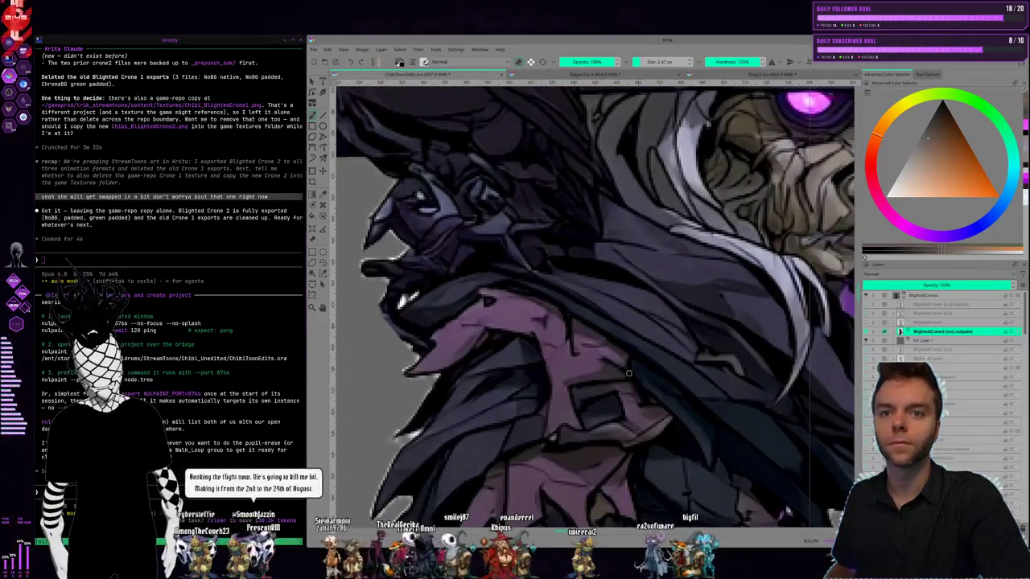
scroll(491, 329, up, 2)
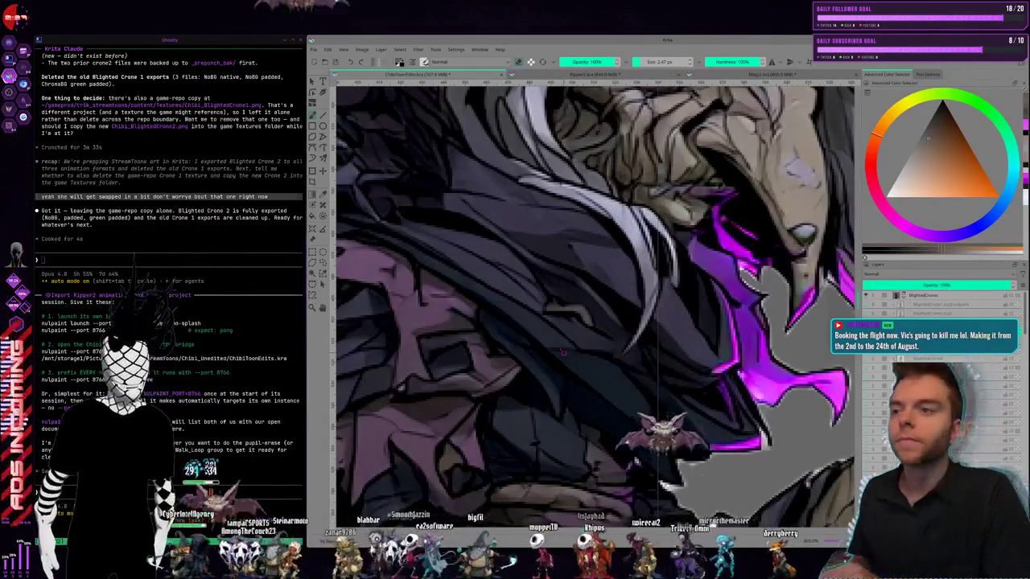
scroll(595, 306, down, 3)
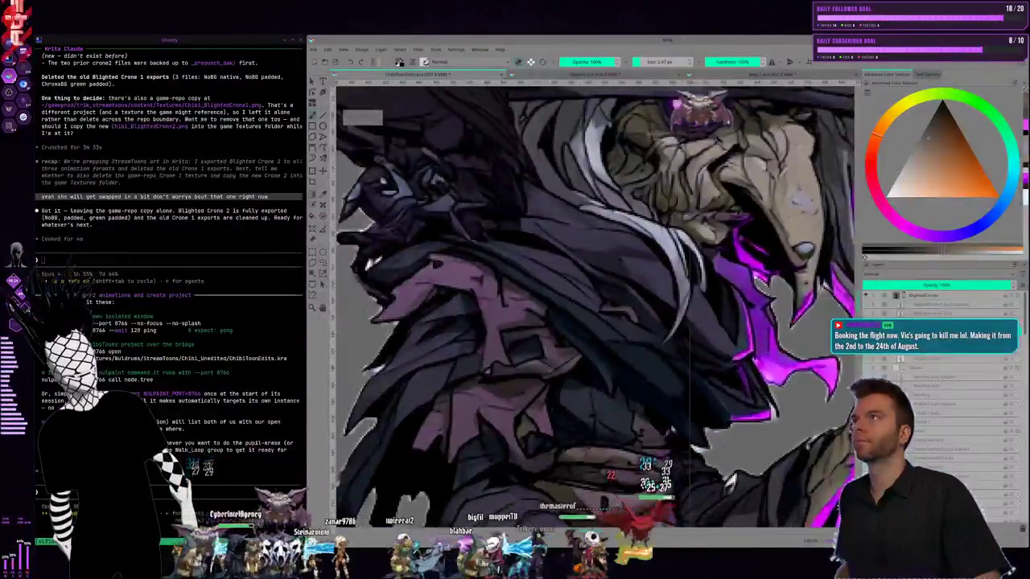
scroll(595, 305, down, 3)
scroll(713, 363, up, 3)
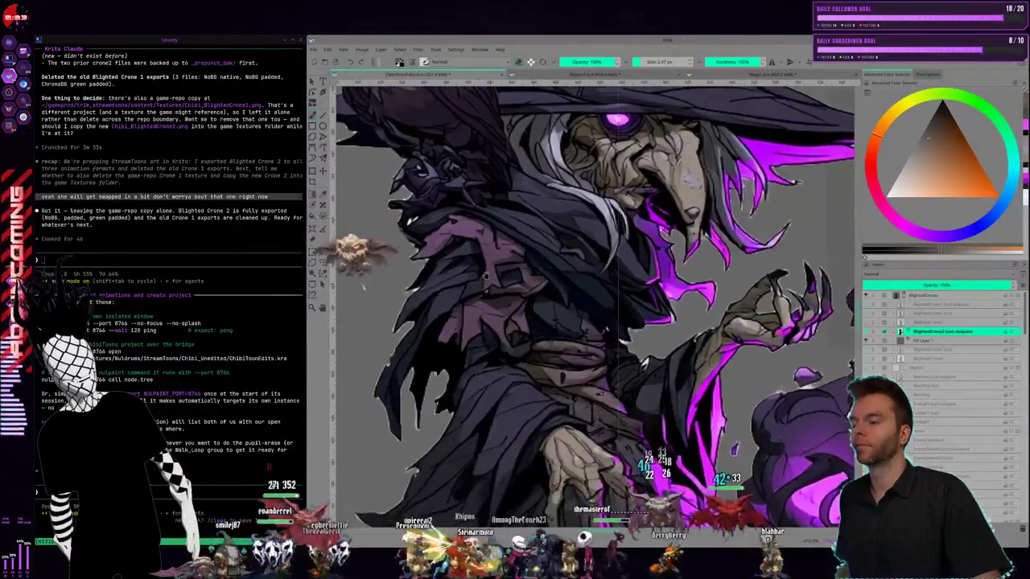
drag(713, 363, 482, 299)
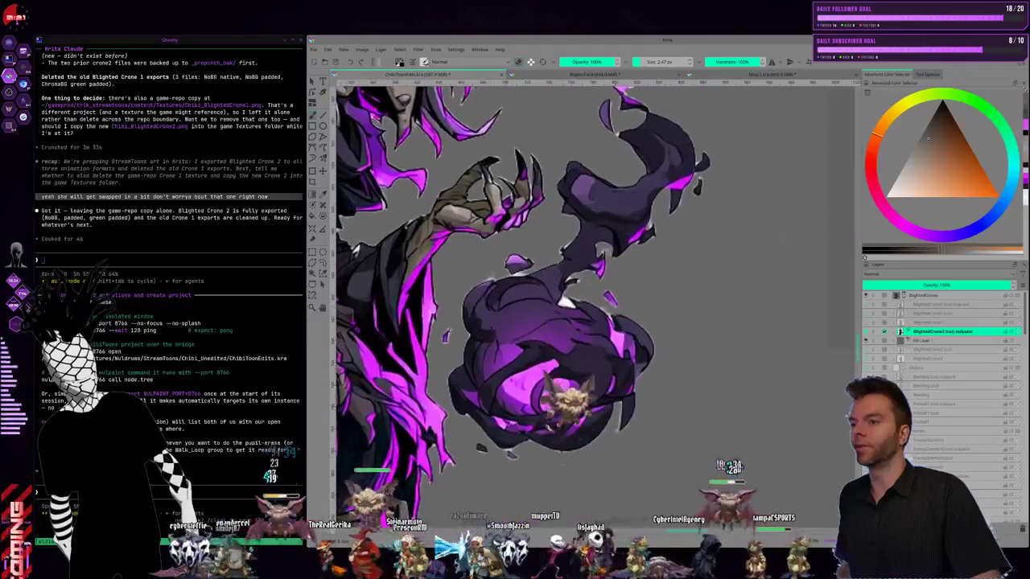
scroll(555, 299, up, 2)
scroll(554, 300, up, 2)
scroll(555, 299, up, 2)
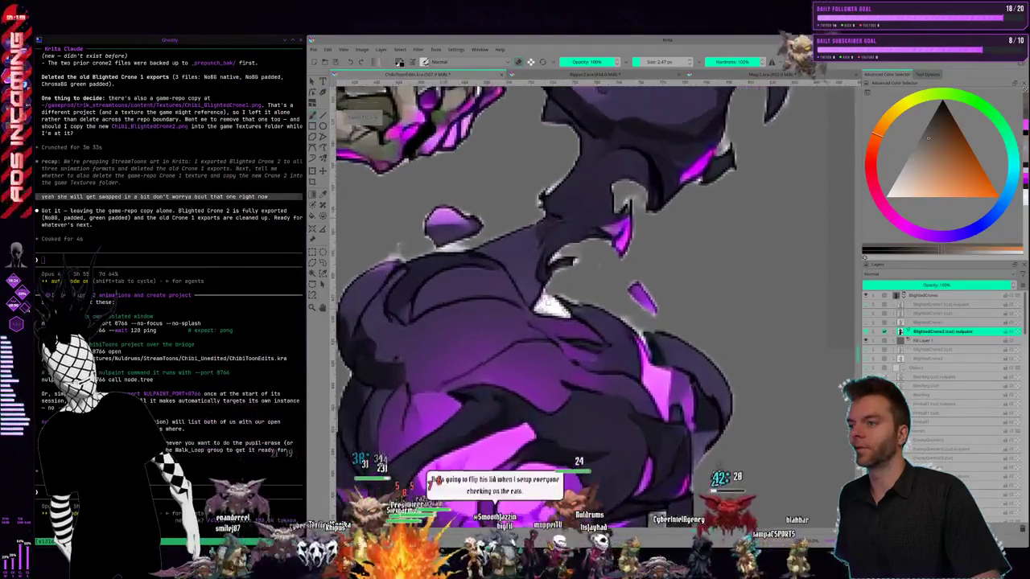
scroll(555, 300, up, 1)
scroll(555, 300, down, 2)
scroll(555, 299, up, 2)
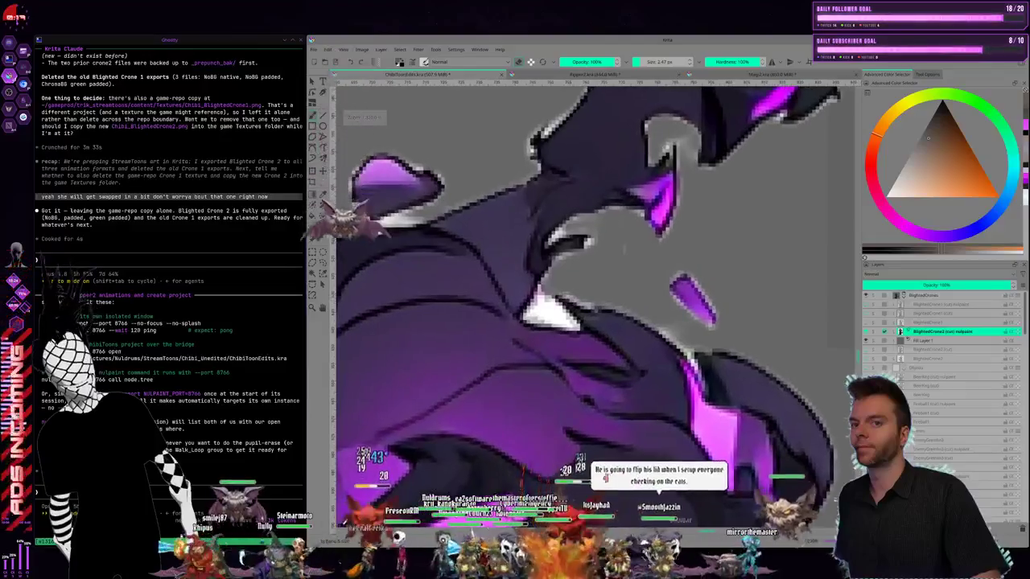
scroll(555, 299, up, 2)
scroll(555, 299, down, 2)
scroll(555, 299, up, 2)
scroll(555, 299, up, 1)
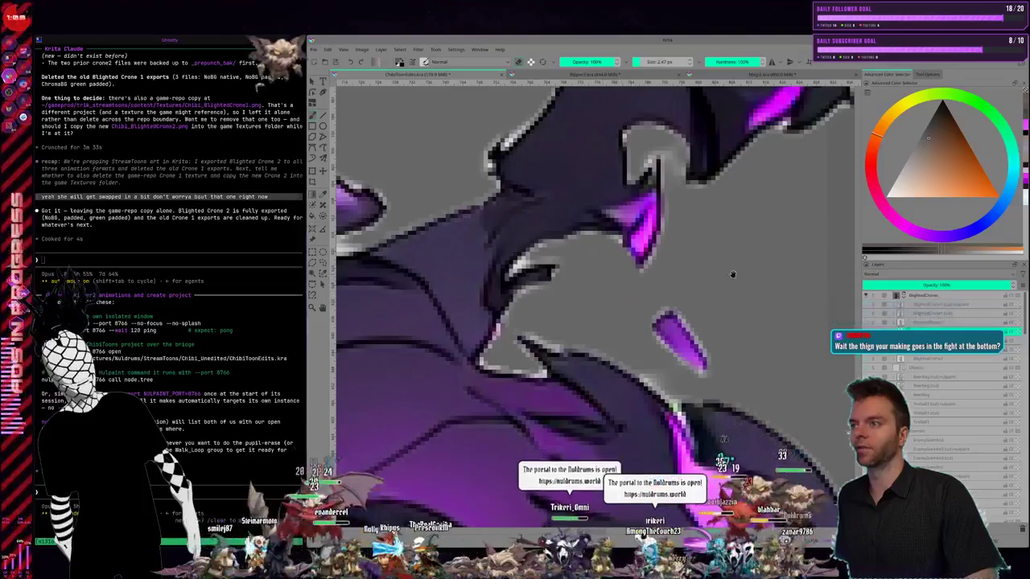
drag(732, 275, 585, 351)
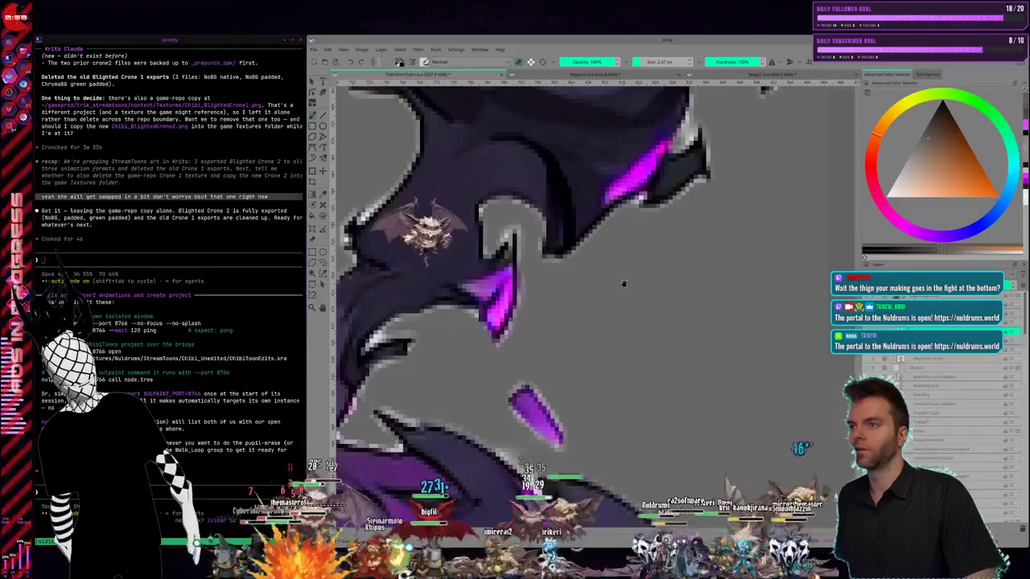
scroll(623, 283, down, 2)
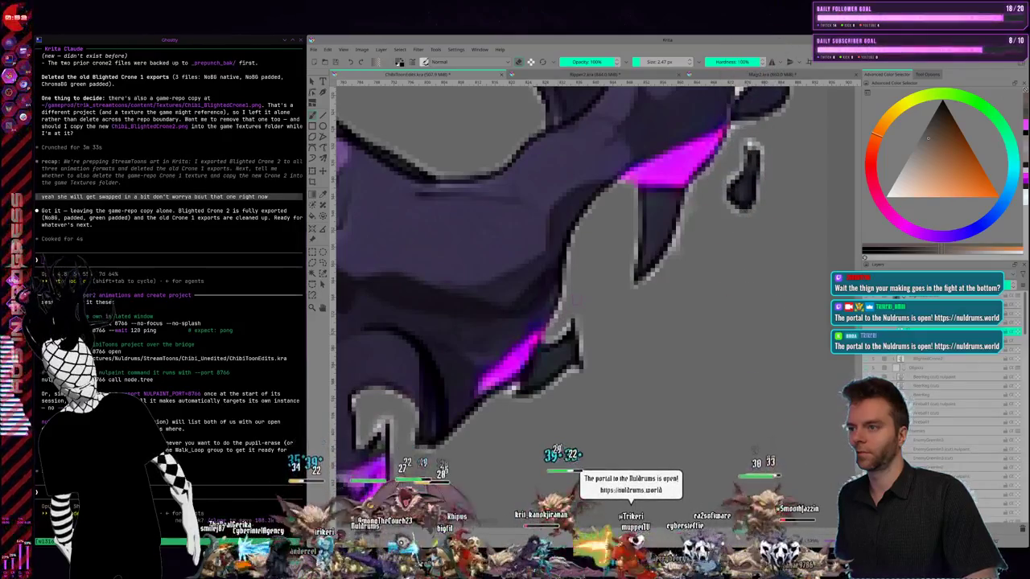
scroll(563, 281, down, 2)
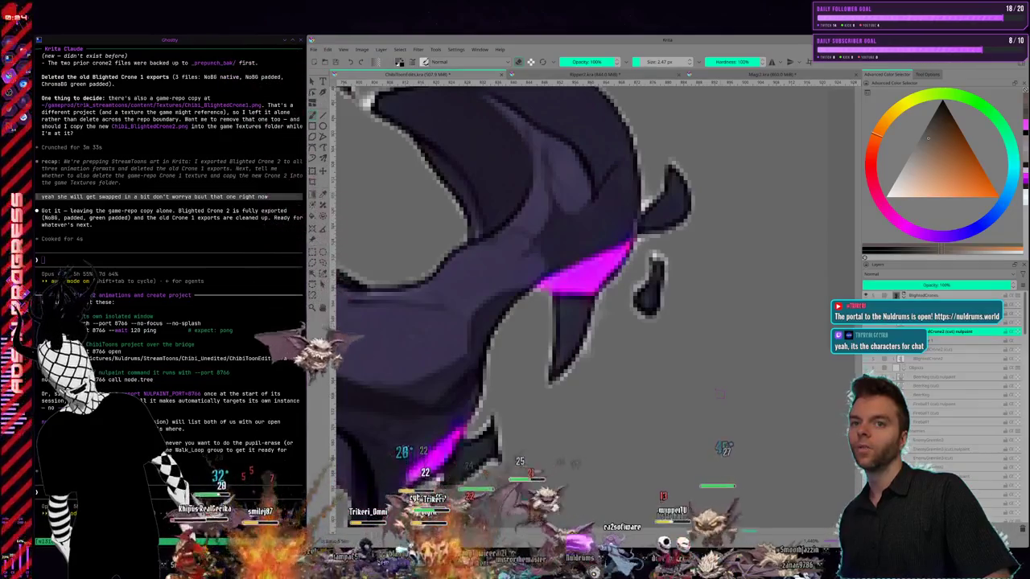
mouse_move(515, 305)
mouse_down()
mouse_move(547, 322)
mouse_move(580, 306)
mouse_up()
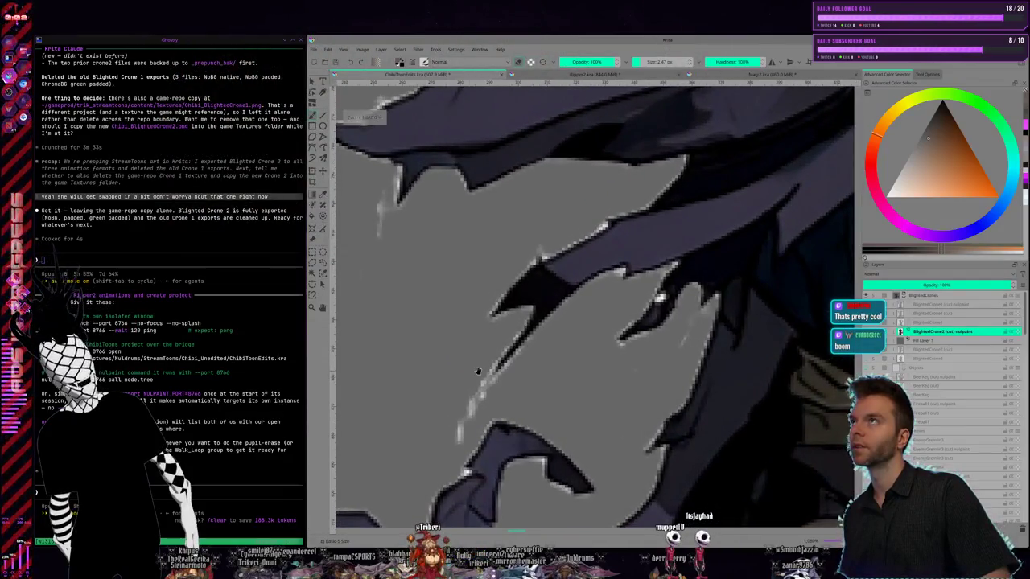
drag(478, 371, 480, 289)
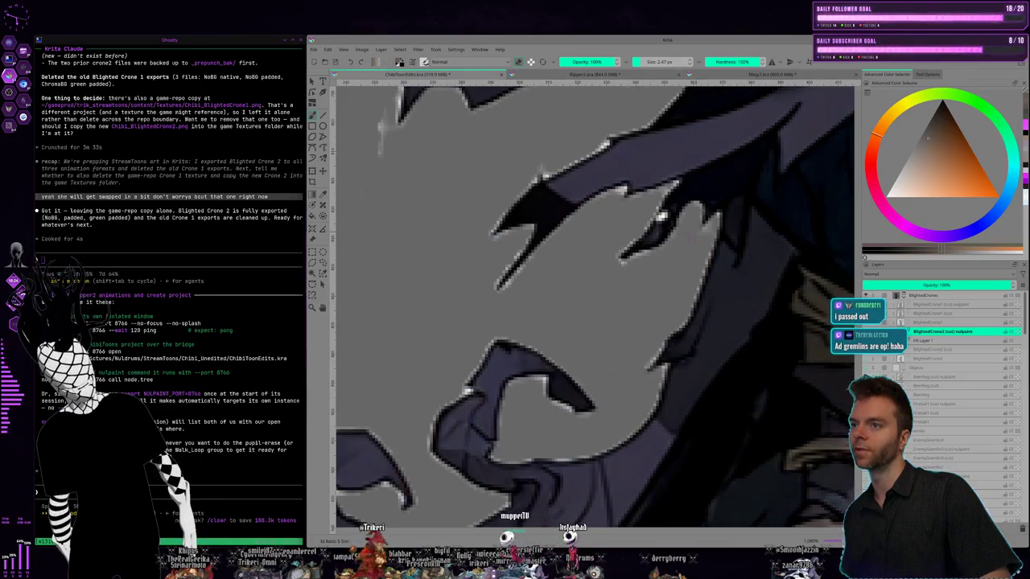
mouse_move(459, 322)
mouse_down()
mouse_move(514, 355)
mouse_move(478, 366)
mouse_up()
mouse_move(467, 269)
mouse_down()
mouse_move(474, 333)
mouse_move(507, 344)
mouse_up()
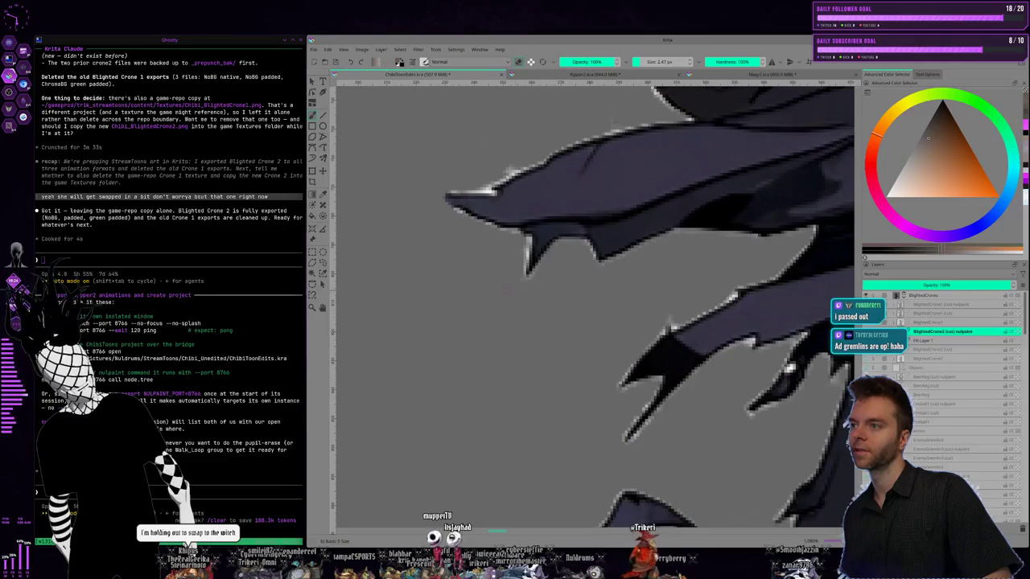
mouse_move(493, 390)
mouse_down()
mouse_move(497, 378)
mouse_move(590, 398)
mouse_up()
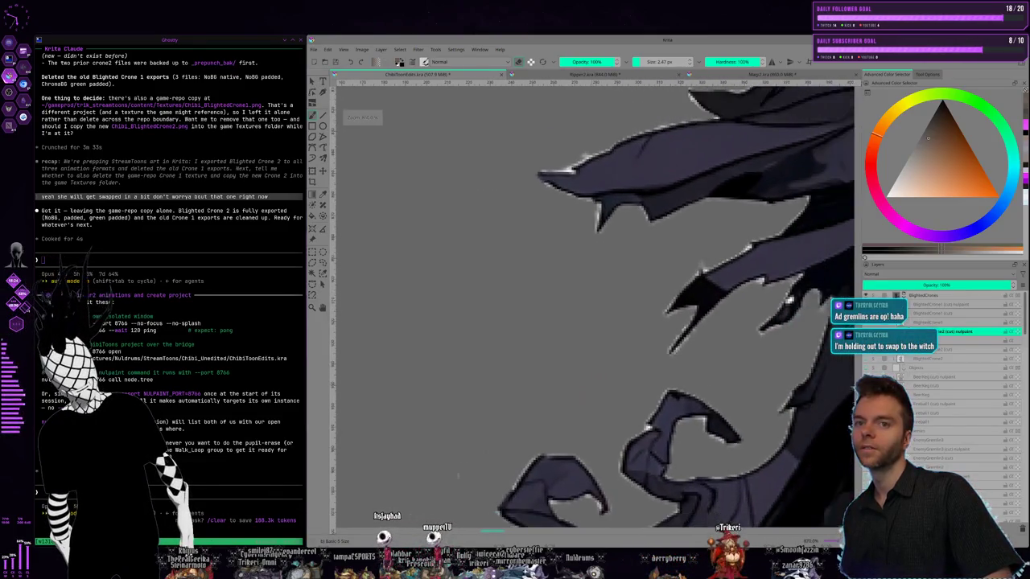
mouse_move(473, 466)
mouse_down()
mouse_move(532, 300)
mouse_move(530, 267)
mouse_up()
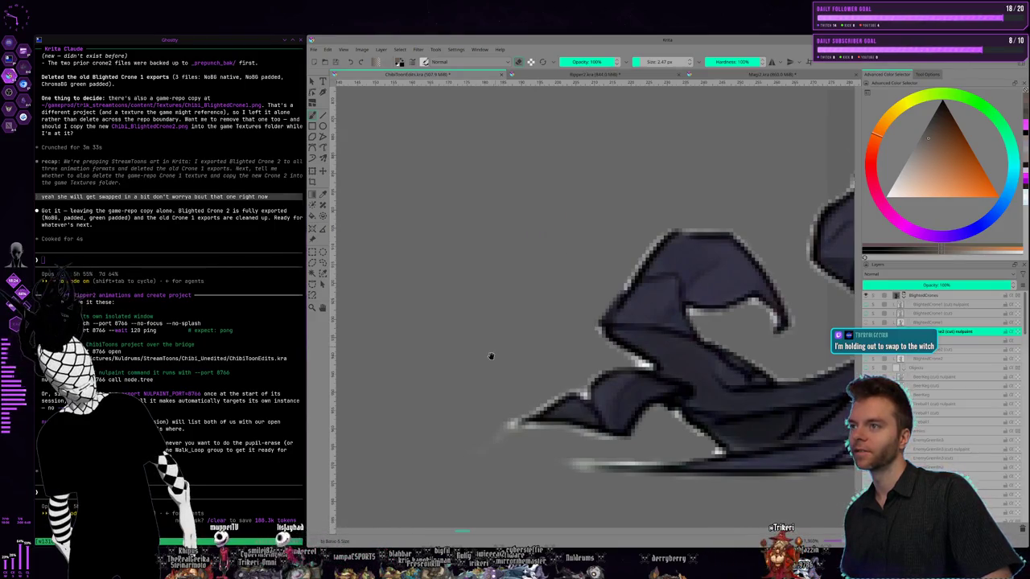
drag(491, 356, 528, 273)
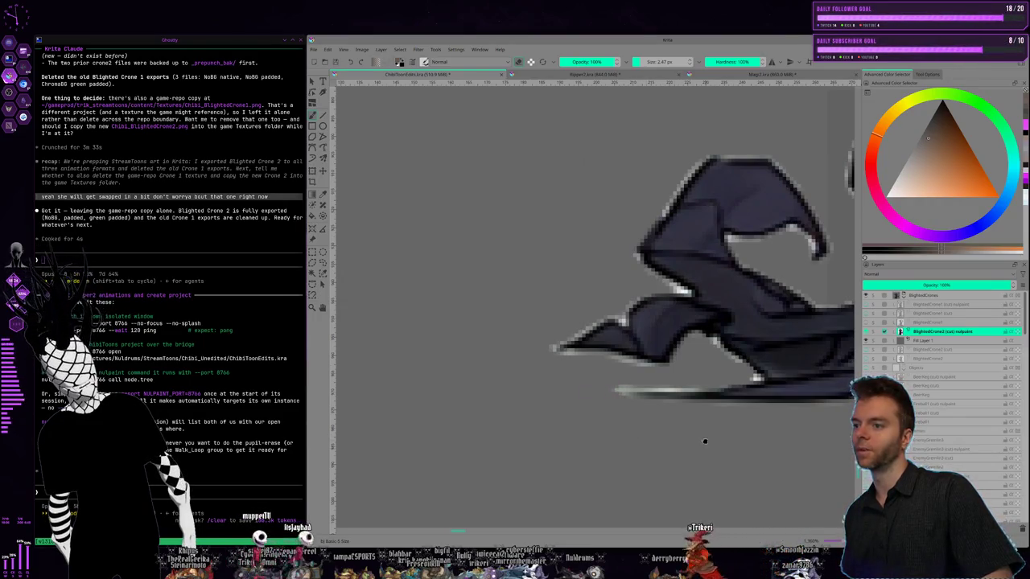
drag(724, 322, 442, 277)
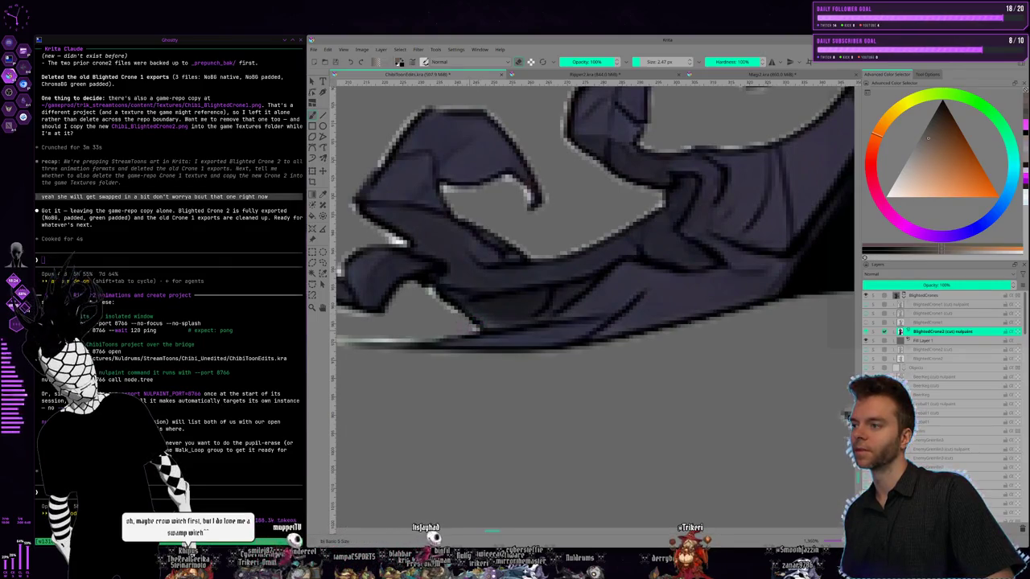
scroll(595, 306, up, 2)
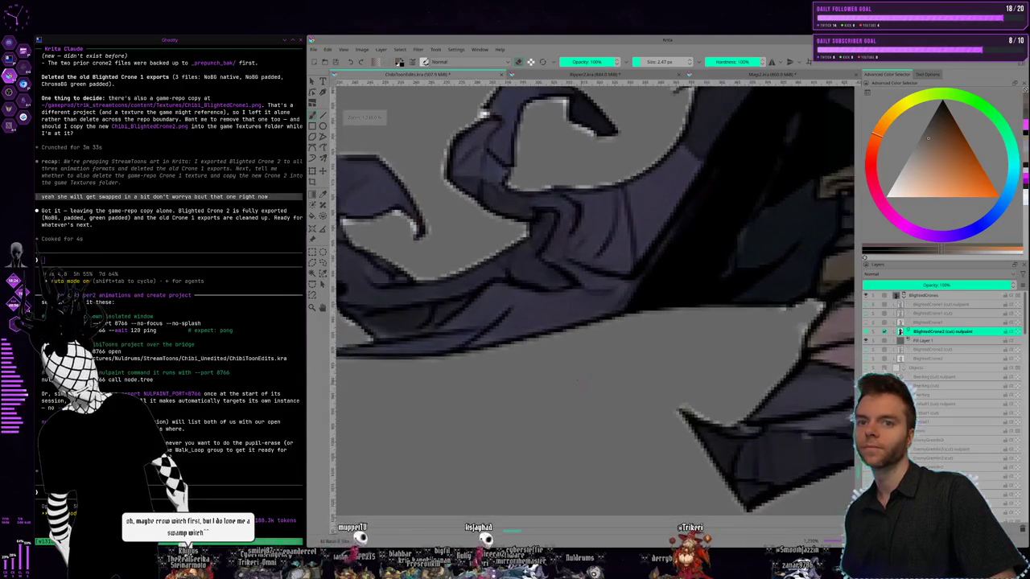
Center and zoom in on the magenta-edged boot, then bring up the Nuldrums Editor paused at frame 60
scroll(580, 380, down, 3)
scroll(652, 356, down, 3)
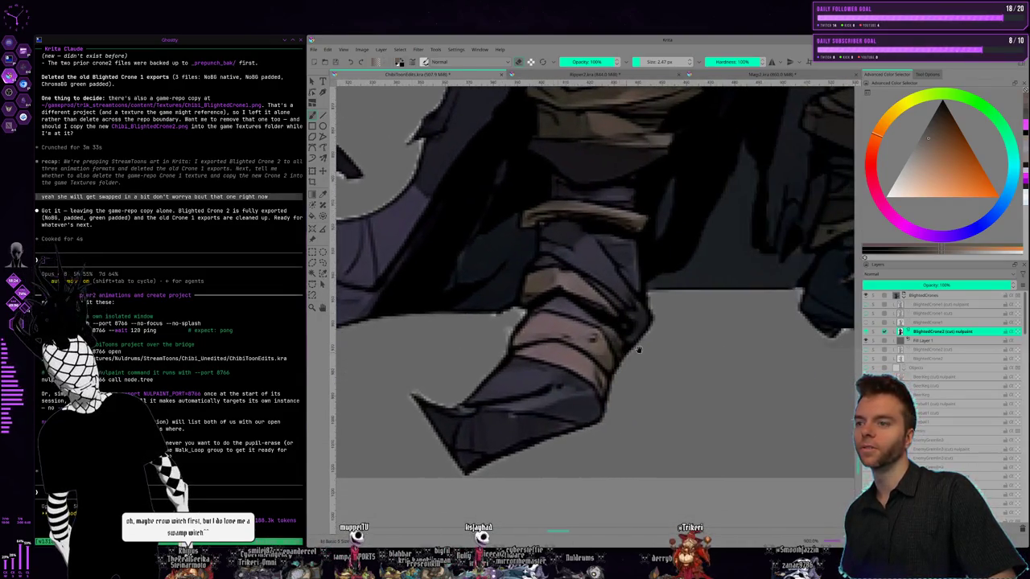
drag(645, 348, 596, 351)
drag(650, 321, 519, 348)
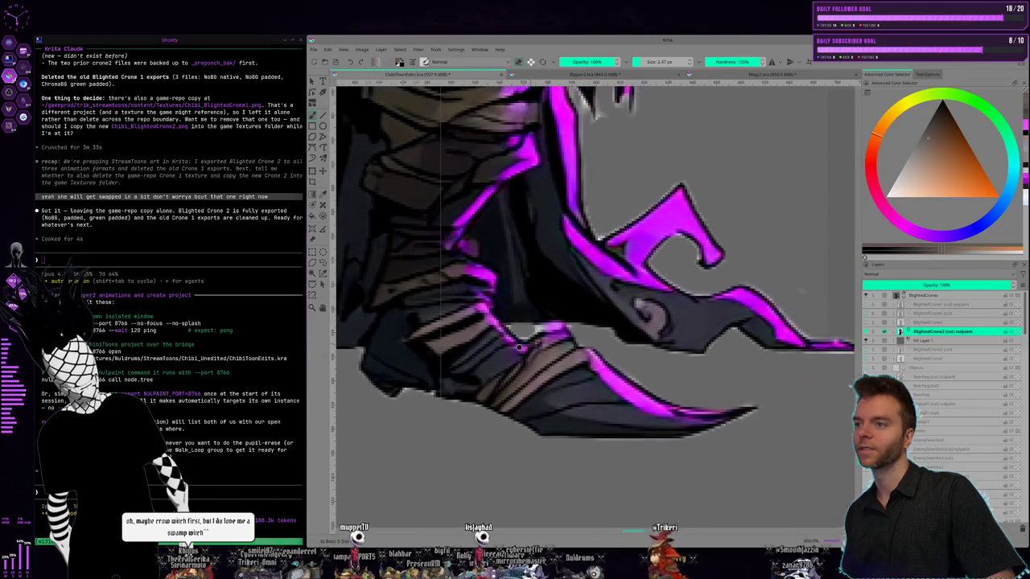
scroll(555, 327, up, 2)
scroll(553, 328, up, 2)
scroll(550, 328, up, 1)
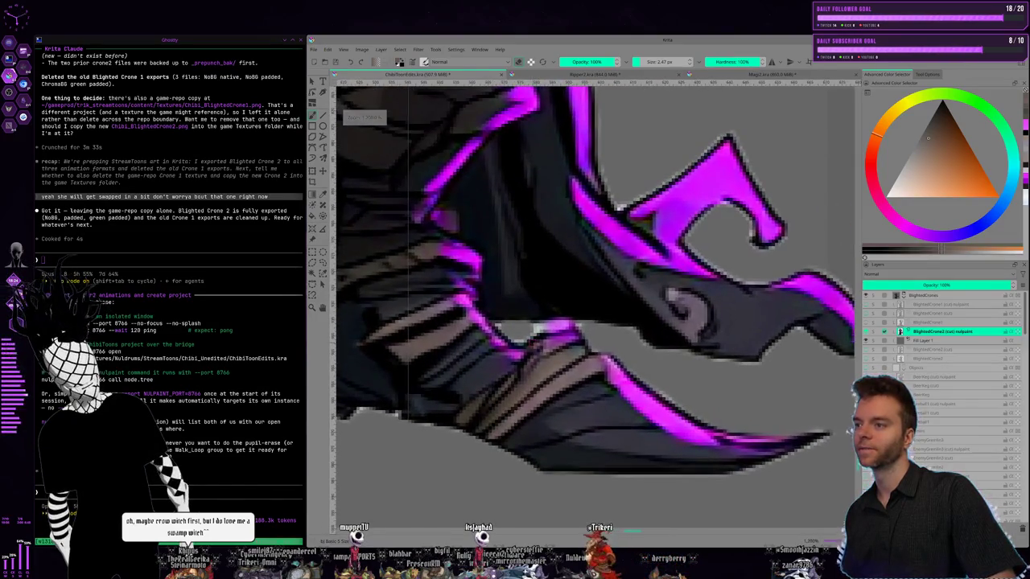
key(alt+Tab)
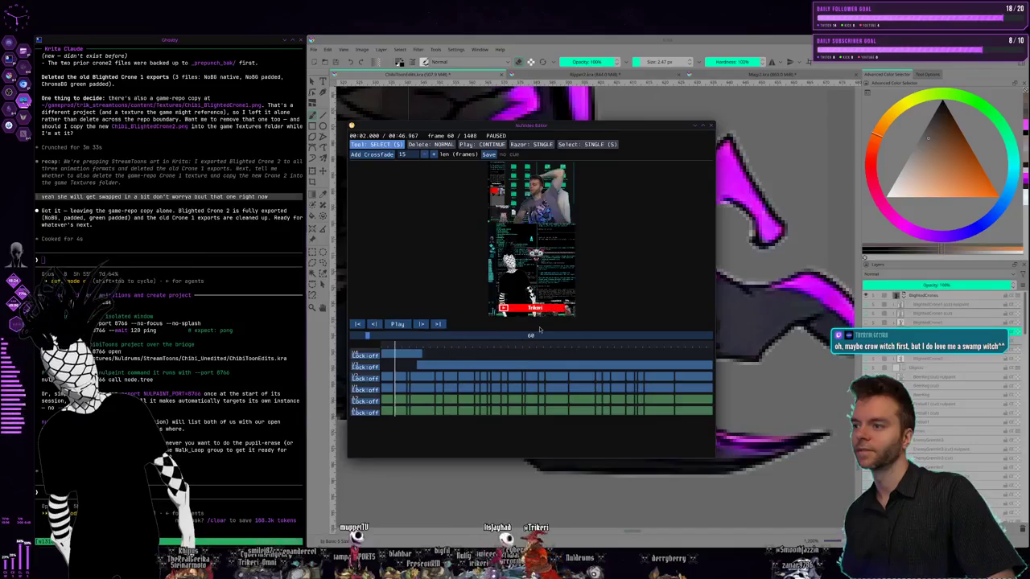
Hide the Nuldrums Editor with Alt+Tab to reveal the crone's magenta-edged boot again
key(alt+Tab)
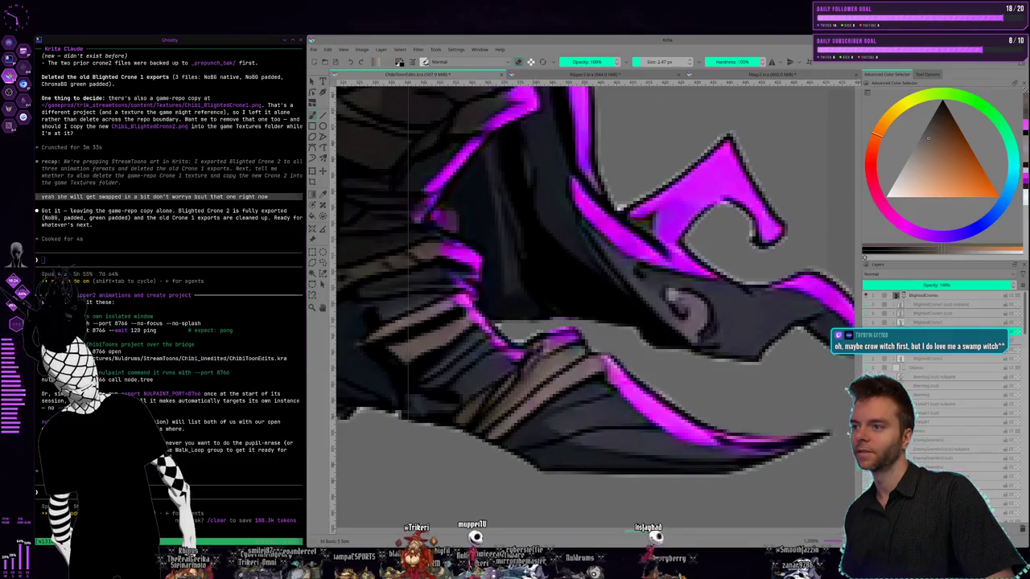
scroll(592, 293, down, 2)
scroll(591, 293, down, 1)
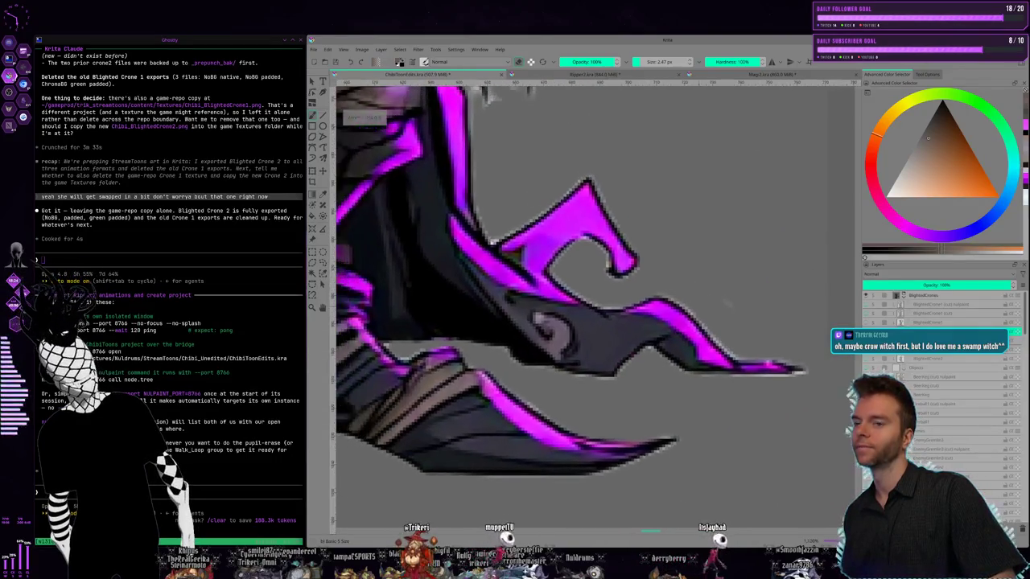
scroll(592, 293, down, 2)
scroll(553, 185, down, 1)
scroll(554, 185, down, 1)
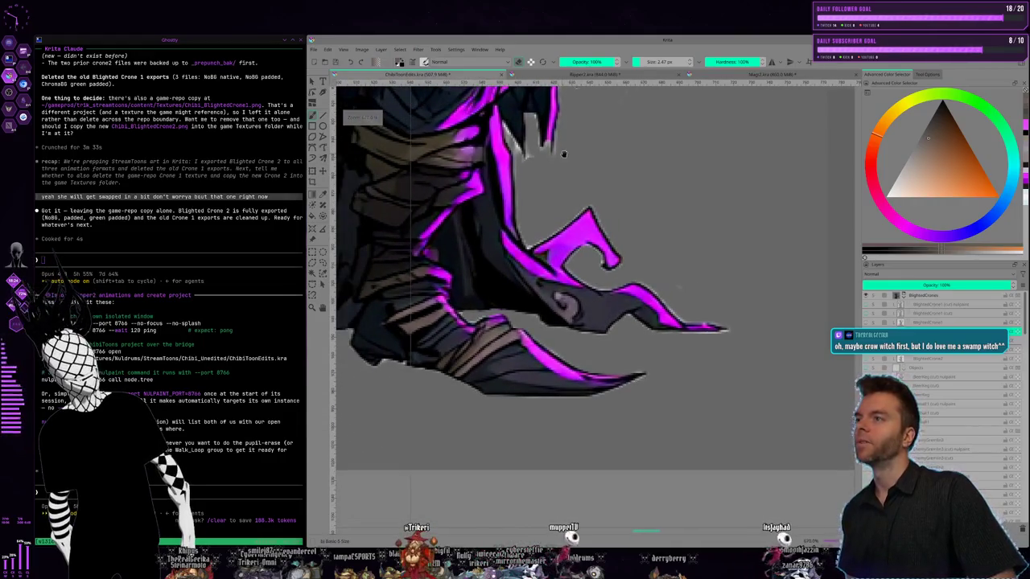
scroll(554, 185, down, 1)
drag(554, 185, 457, 266)
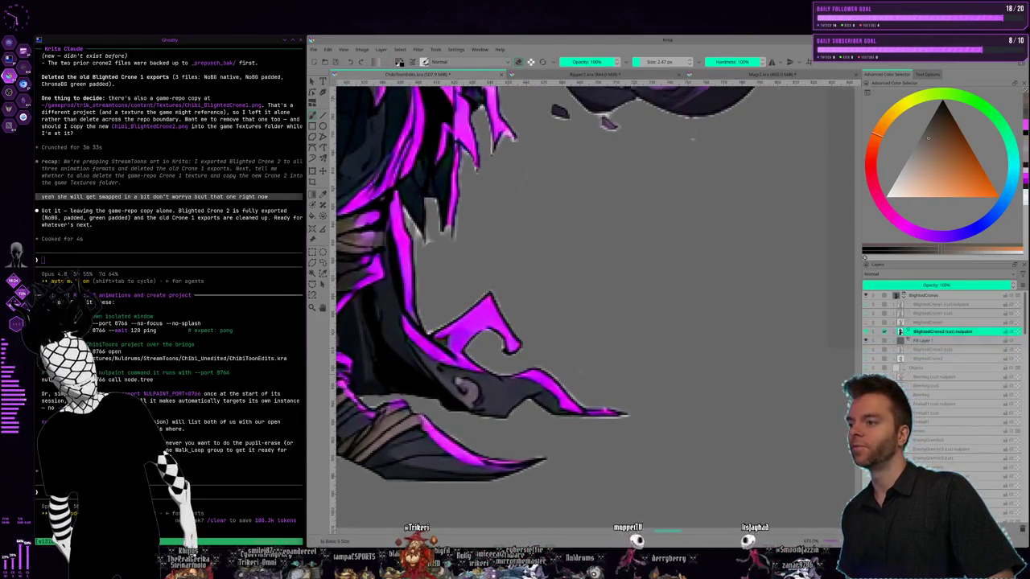
scroll(573, 366, up, 1)
scroll(573, 367, up, 1)
scroll(573, 367, up, 1)
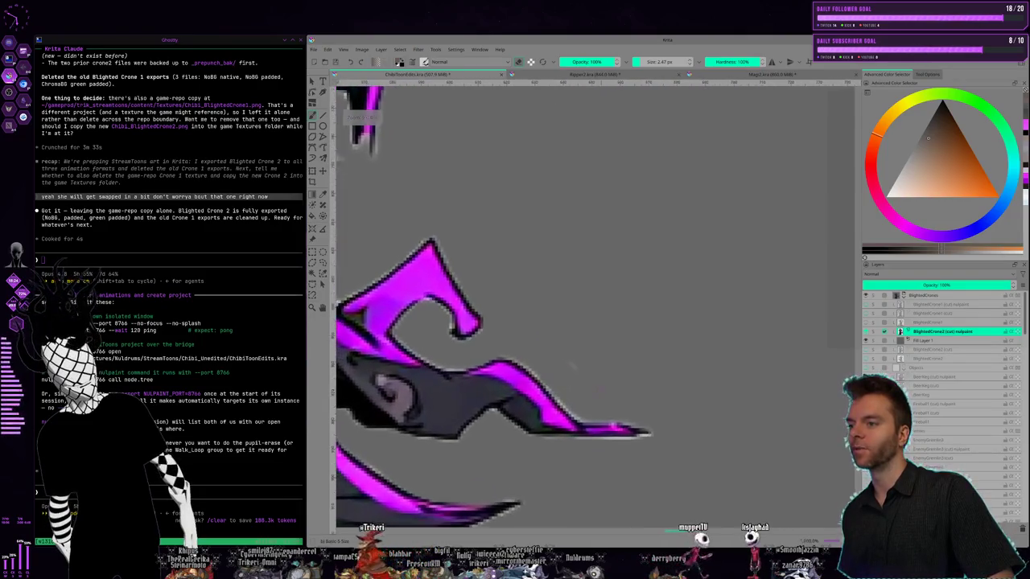
drag(571, 363, 511, 382)
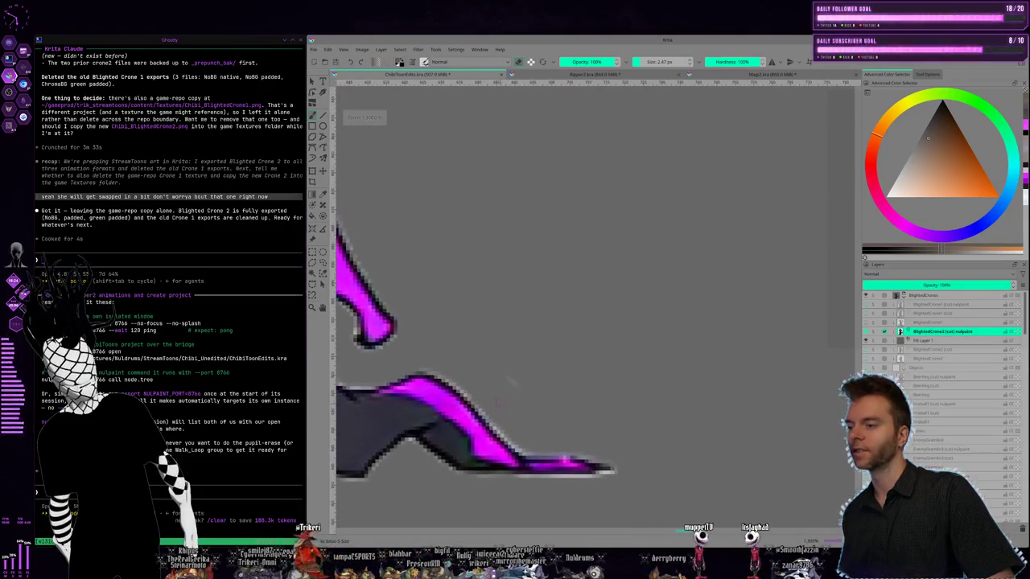
scroll(505, 385, up, 1)
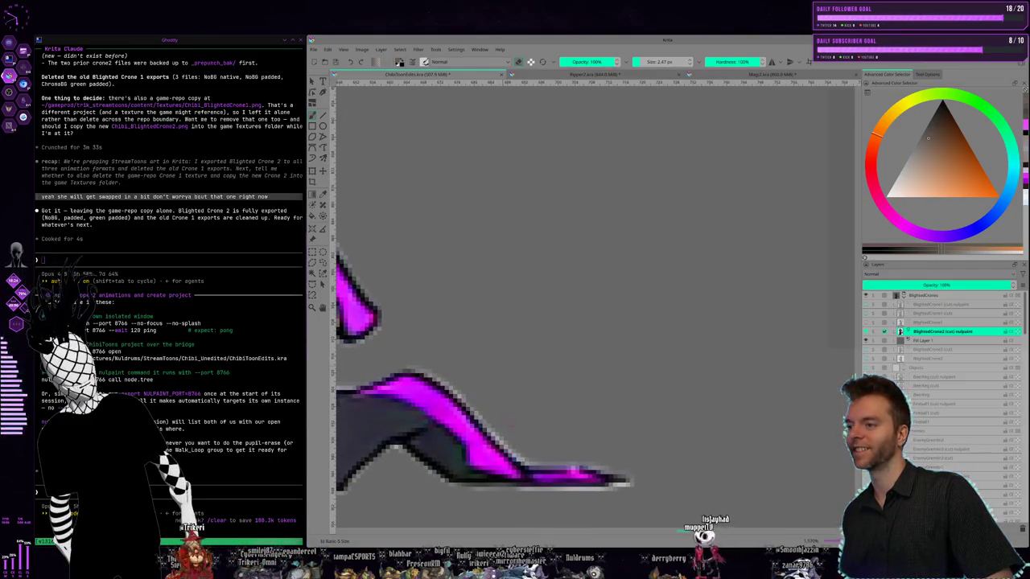
drag(463, 244, 514, 354)
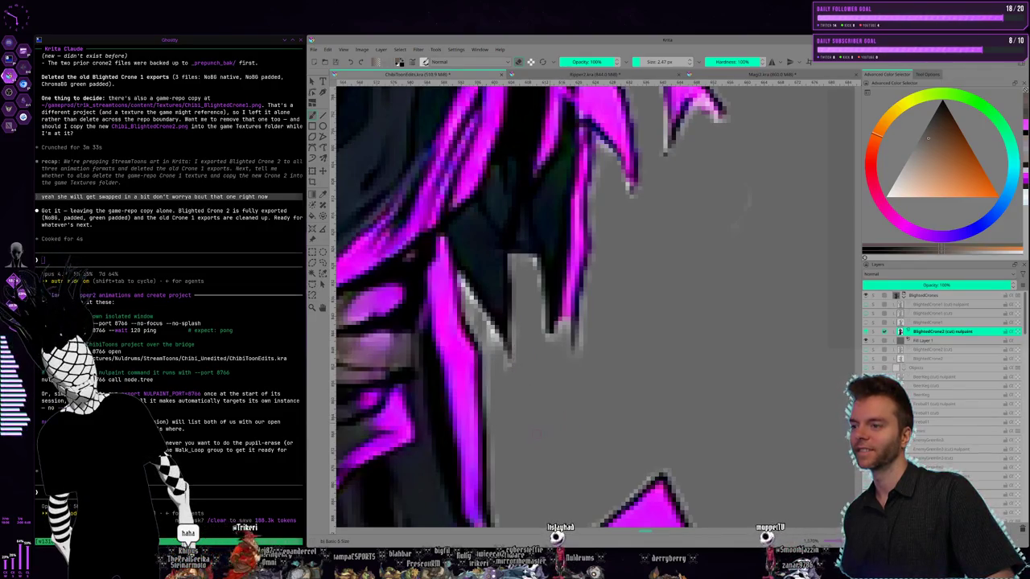
drag(627, 336, 604, 392)
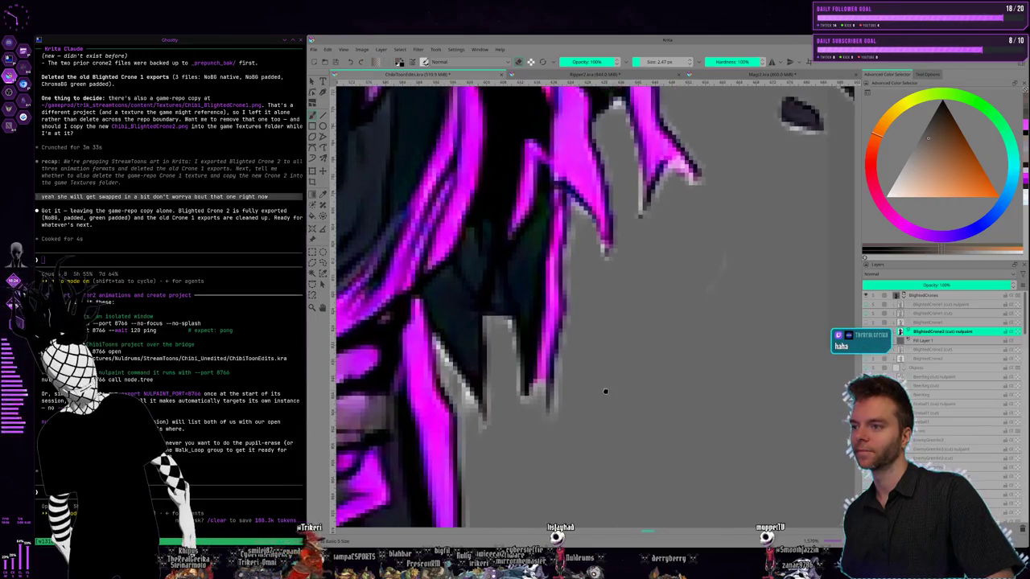
drag(615, 356, 602, 375)
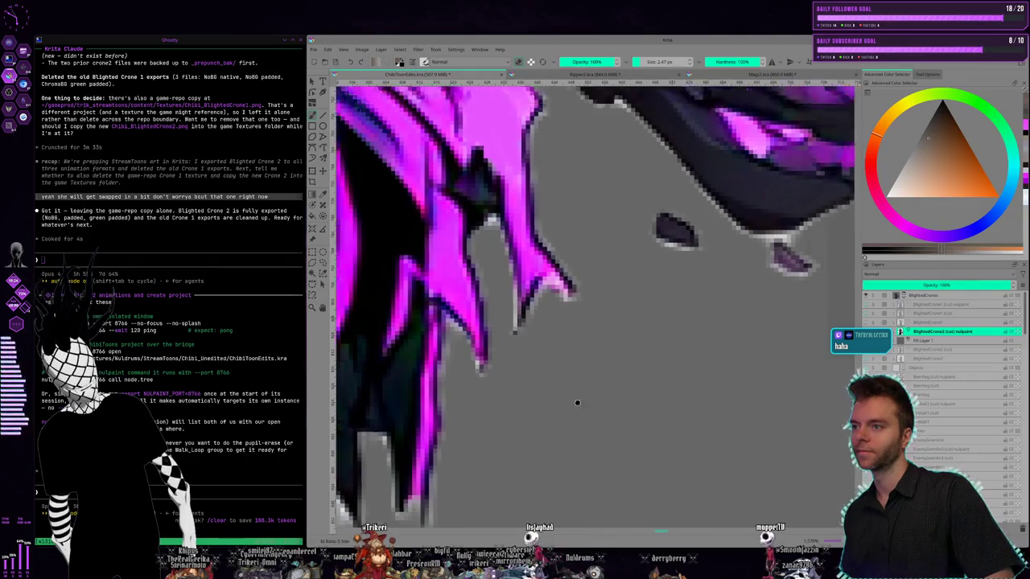
drag(624, 350, 532, 422)
key(.)
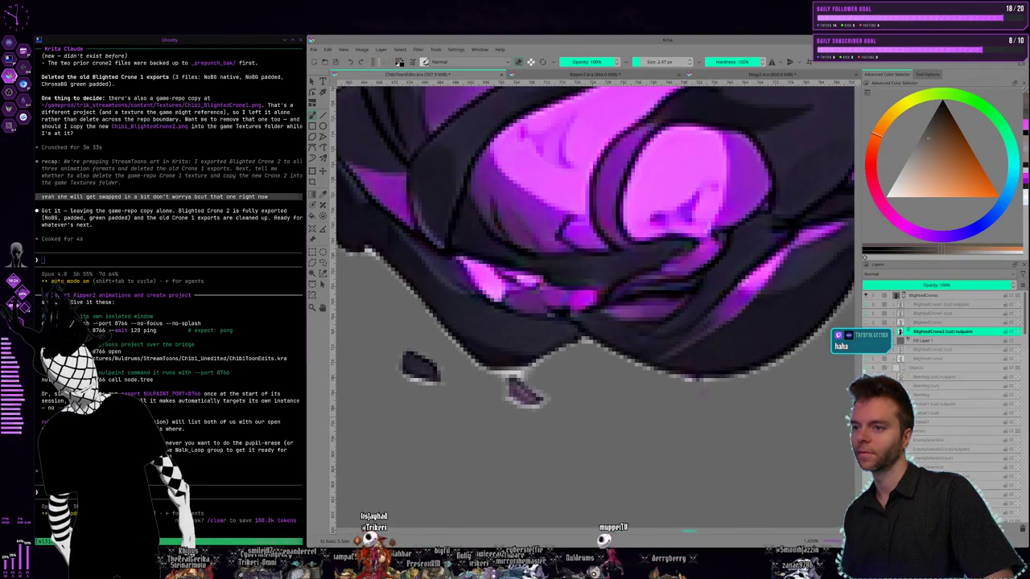
scroll(595, 305, down, 1)
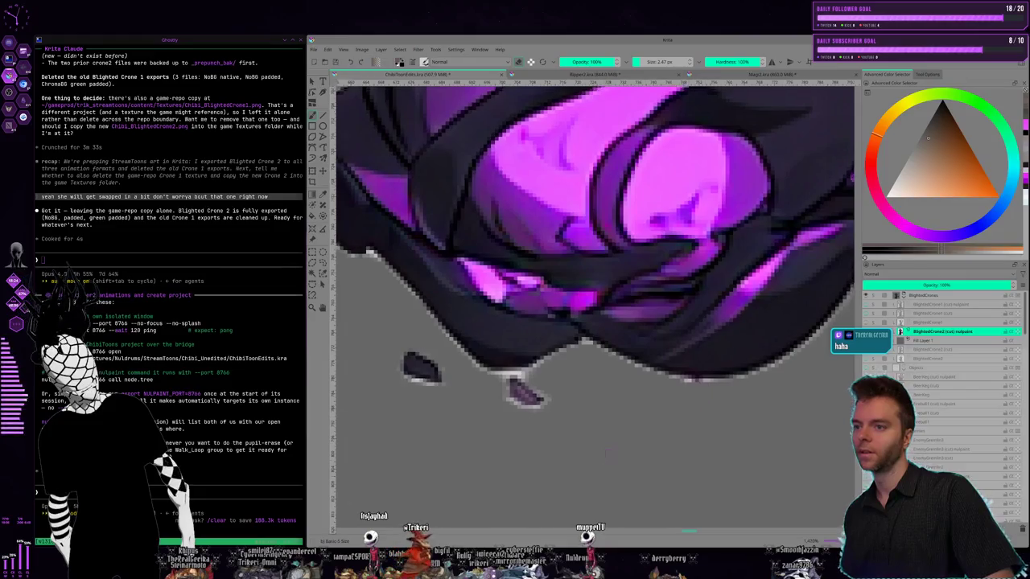
scroll(596, 306, down, 1)
scroll(595, 306, down, 1)
scroll(595, 306, down, 1)
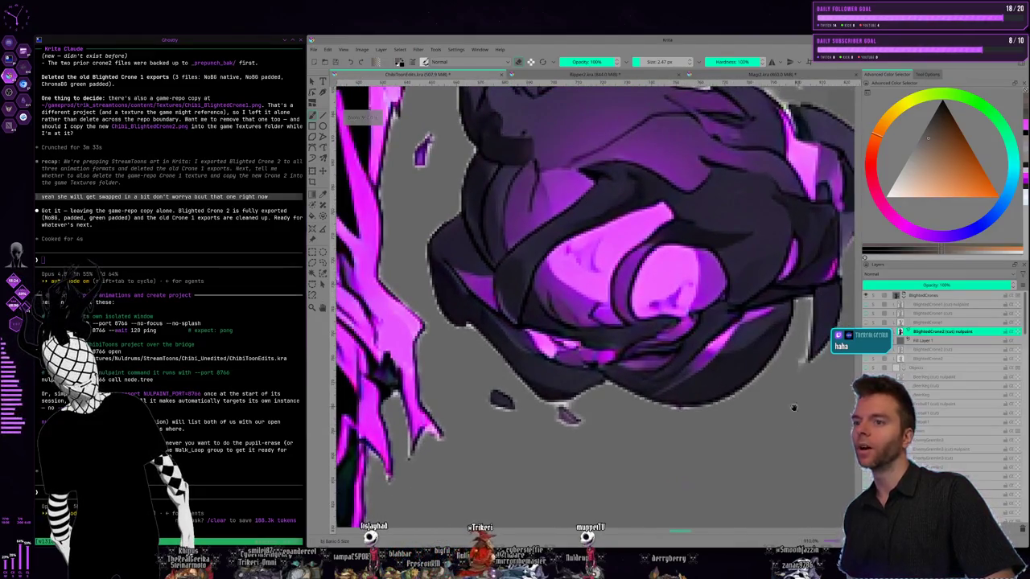
scroll(595, 306, right, 3)
scroll(595, 305, right, 2)
scroll(519, 378, up, 1)
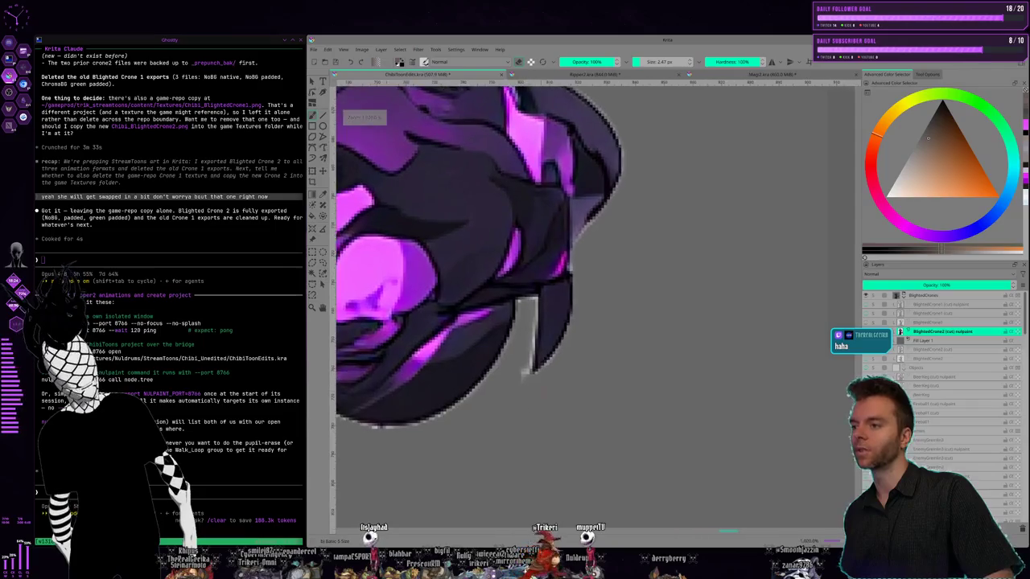
scroll(519, 378, up, 1)
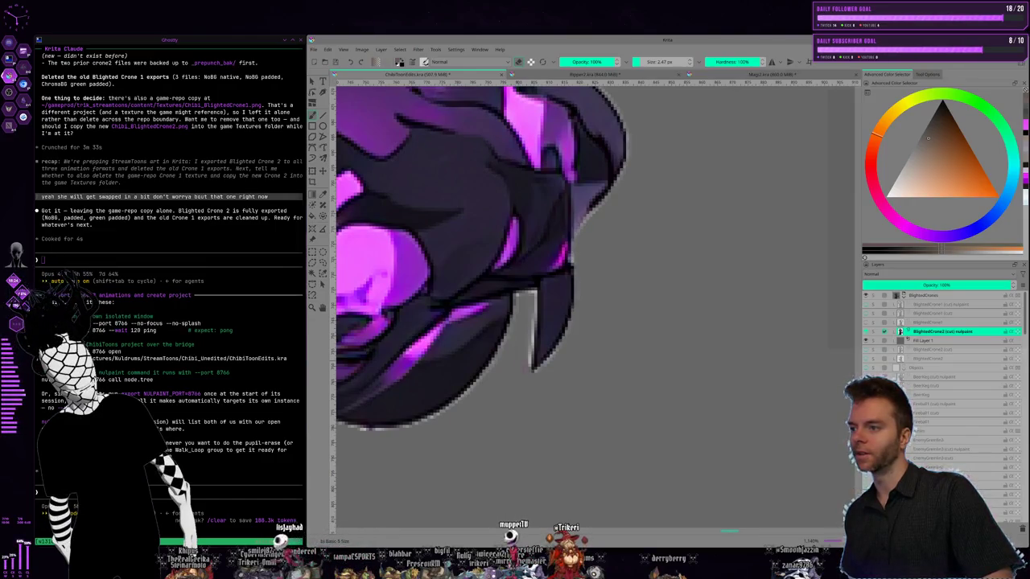
scroll(541, 404, down, 1)
scroll(541, 404, down, 1)
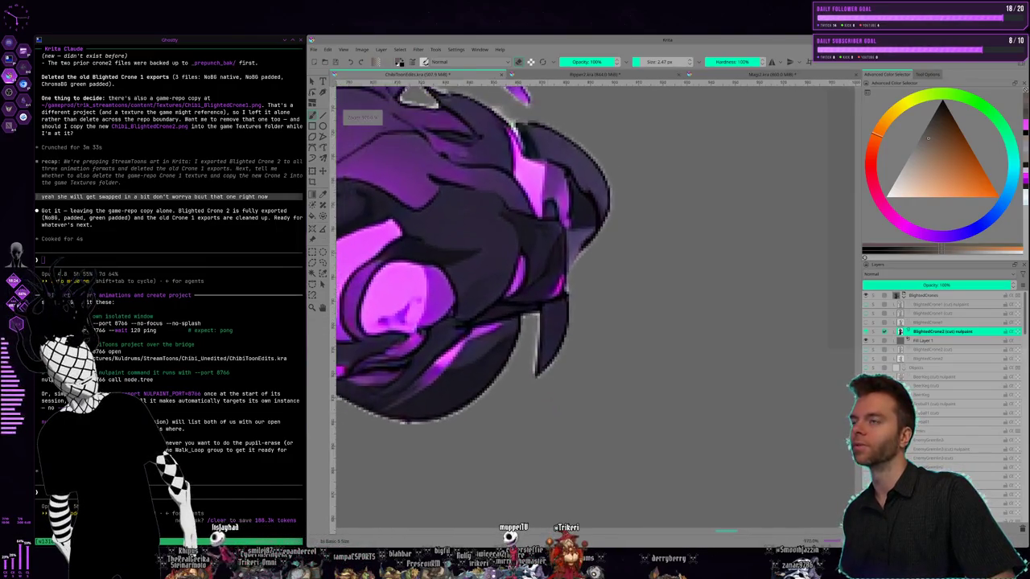
scroll(541, 404, down, 1)
scroll(541, 404, down, 2)
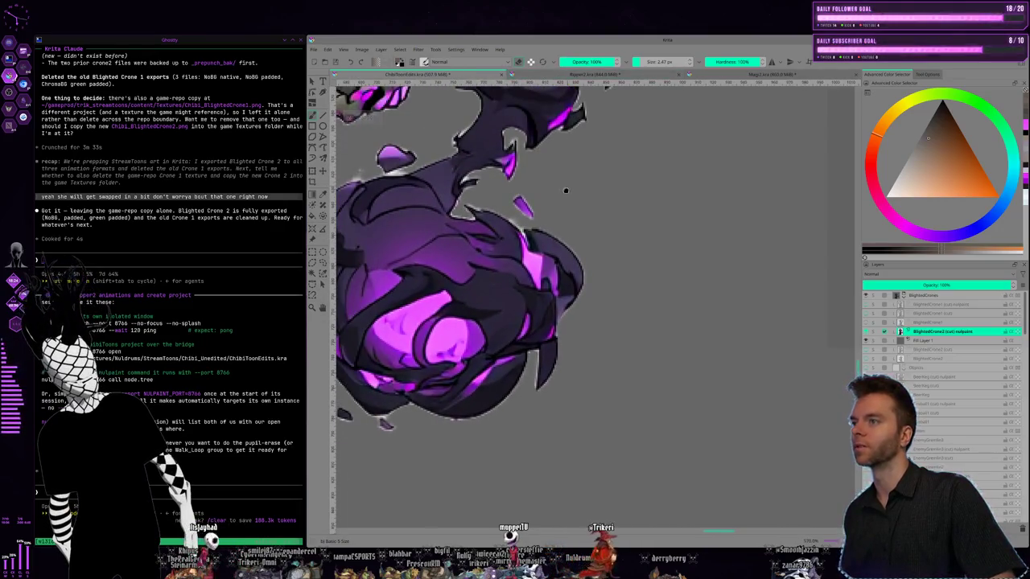
drag(541, 404, 582, 497)
scroll(538, 294, up, 1)
scroll(538, 294, up, 1)
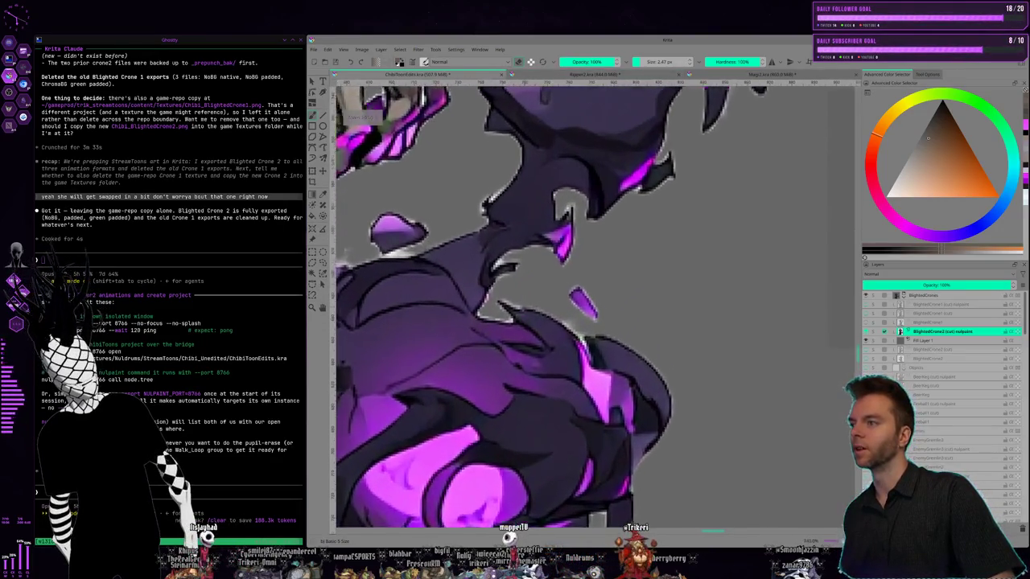
scroll(538, 294, up, 1)
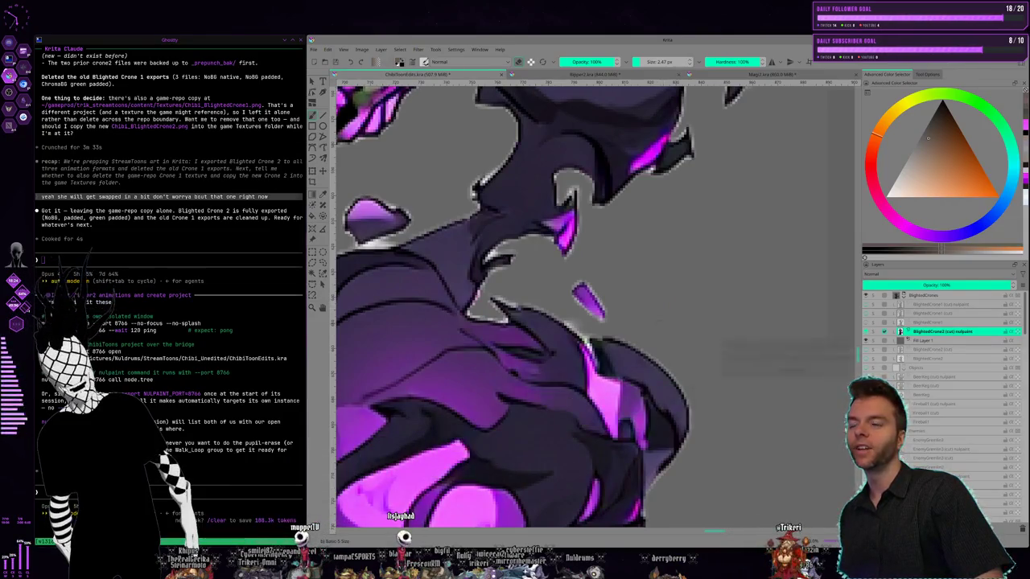
scroll(587, 298, up, 1)
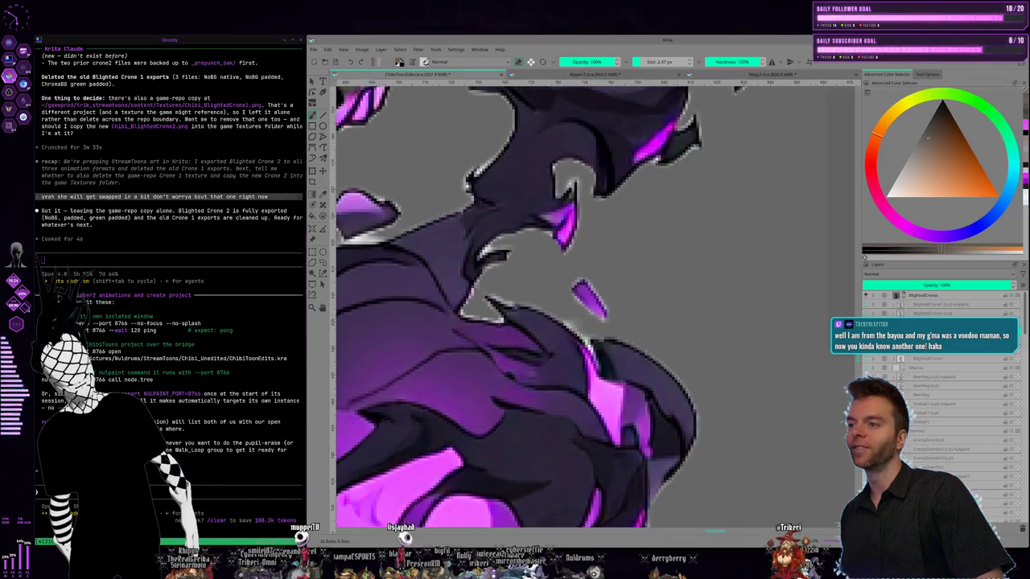
Zoom in and pan along the crone's outline to check the claw edges
scroll(587, 298, up, 1)
scroll(587, 298, up, 1)
scroll(588, 297, up, 1)
scroll(591, 349, up, 1)
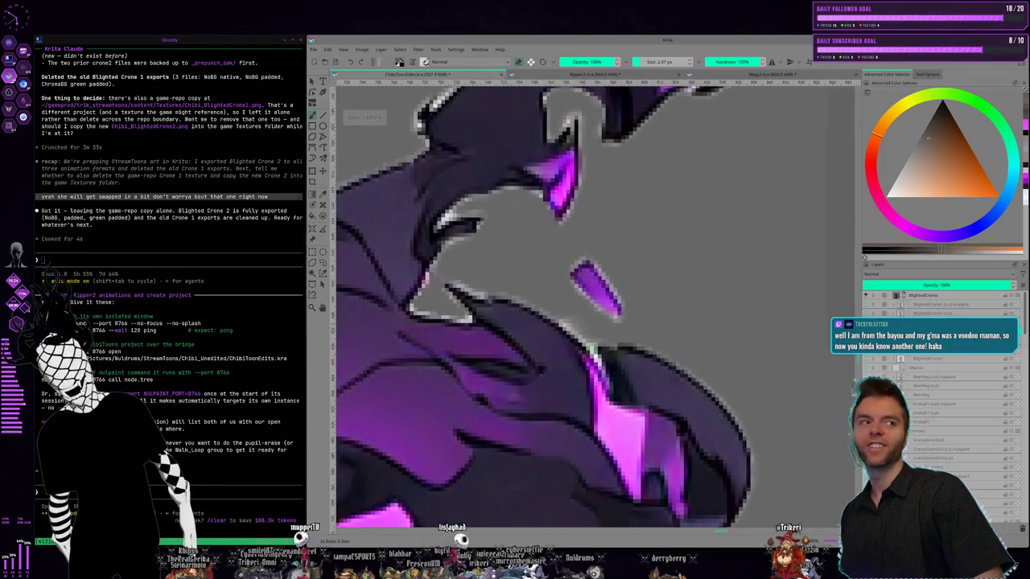
scroll(591, 350, up, 1)
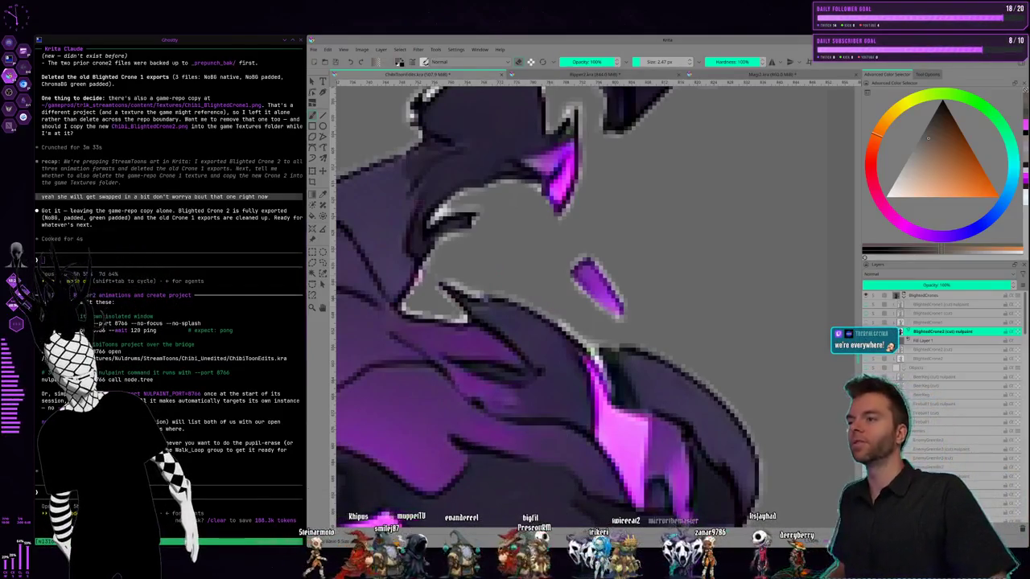
drag(567, 252, 540, 448)
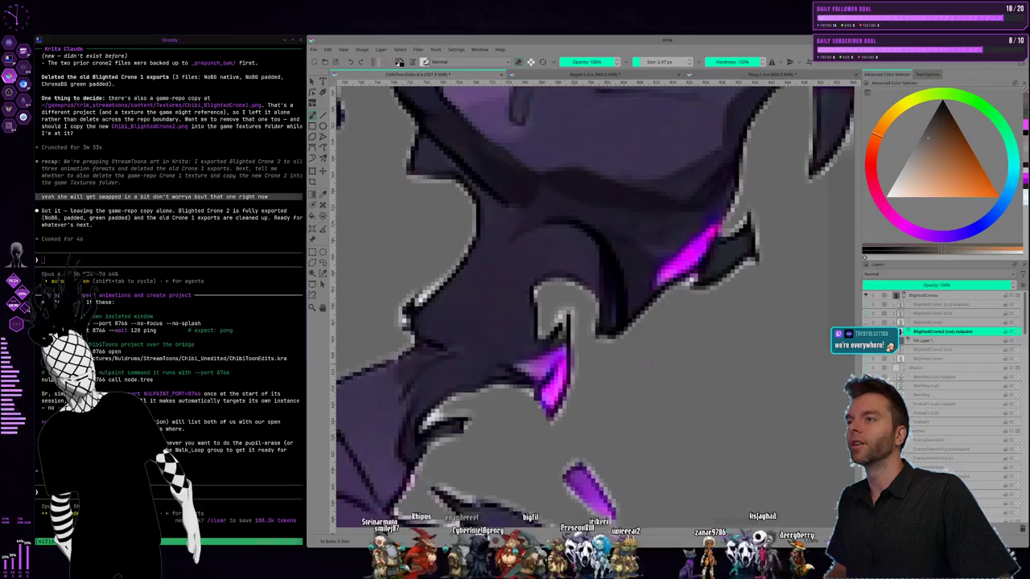
drag(700, 338, 608, 463)
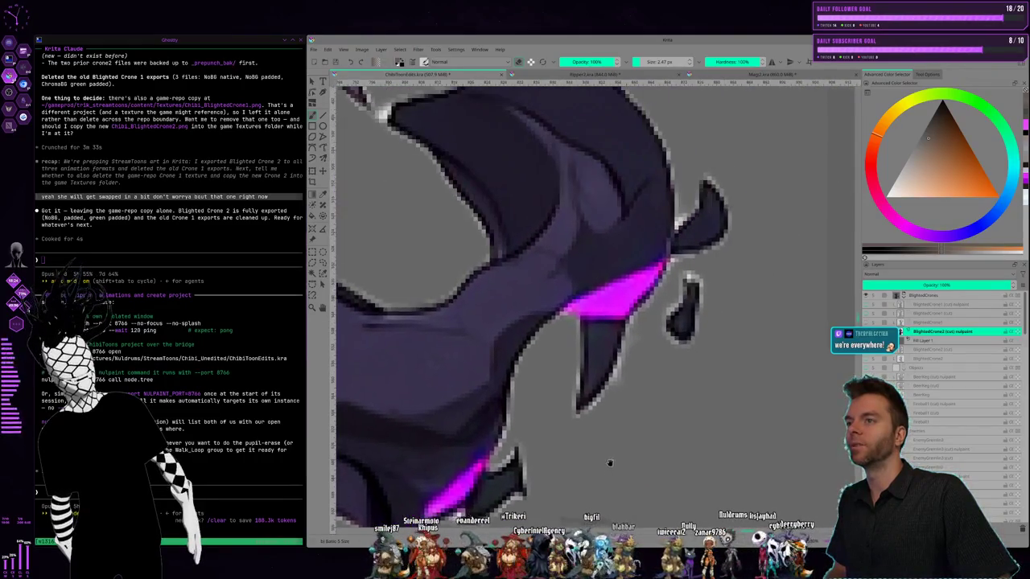
drag(675, 382, 636, 428)
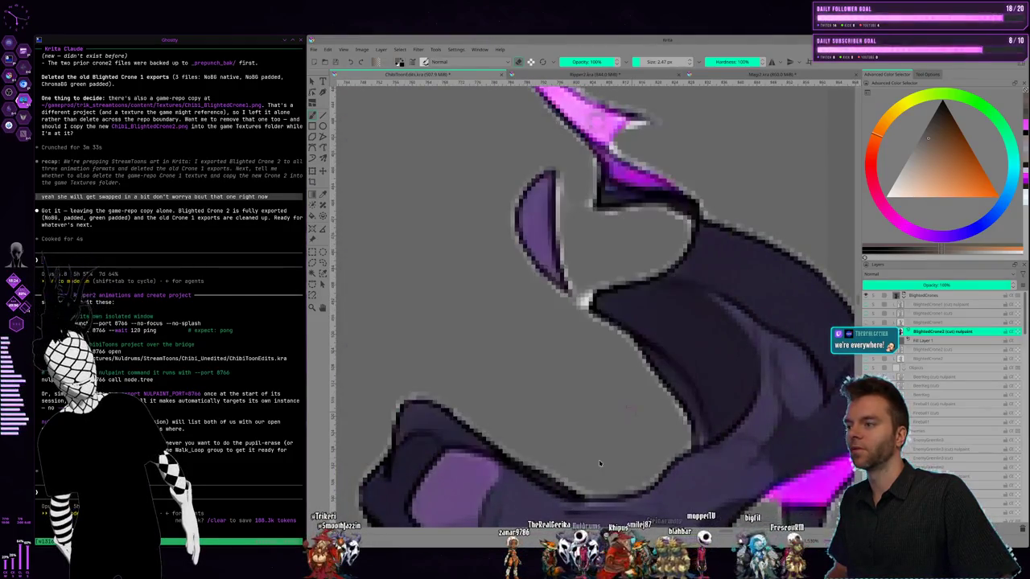
Scroll across the spikes, then bring the Chrome window showing Fantastic Planet results over Krita
scroll(654, 322, left, 3)
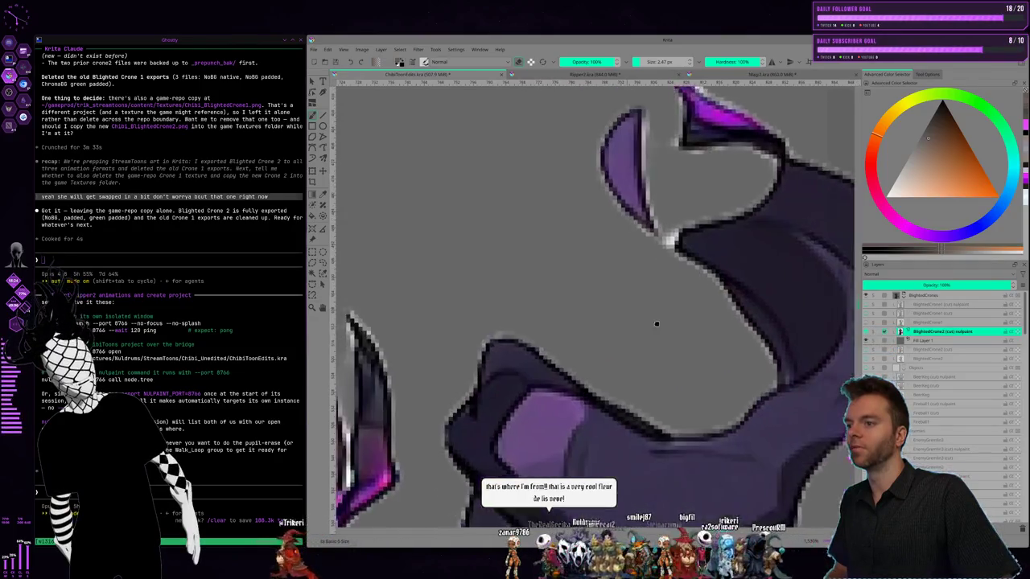
scroll(453, 413, left, 3)
scroll(613, 294, left, 3)
scroll(613, 295, down, 2)
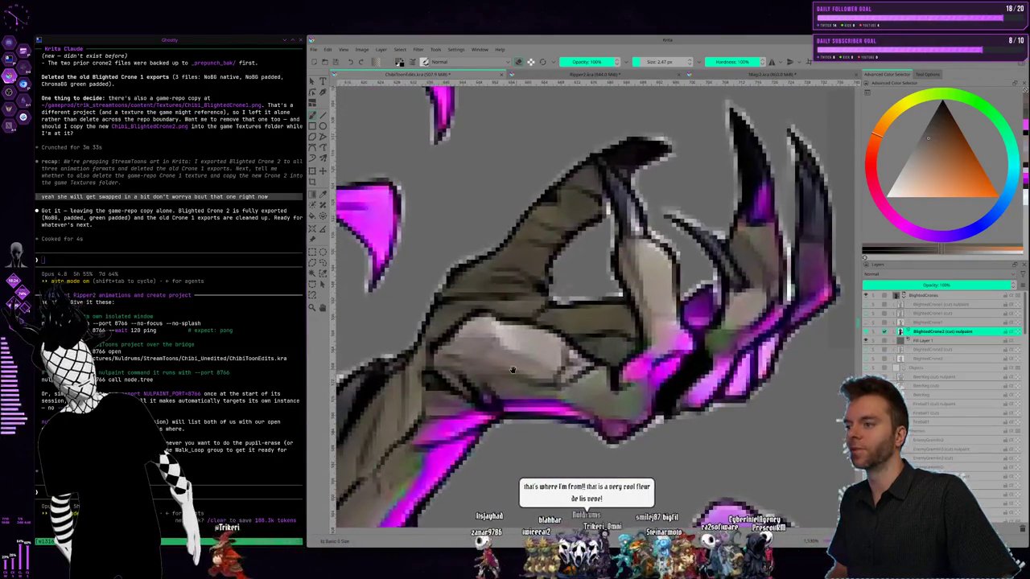
scroll(613, 294, down, 2)
scroll(612, 294, down, 2)
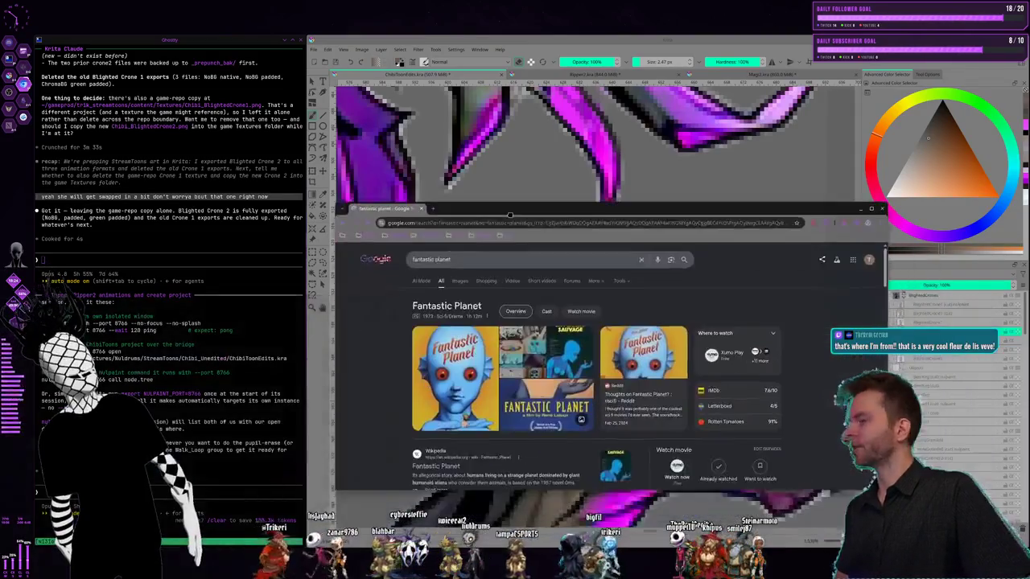
drag(496, 208, 577, 223)
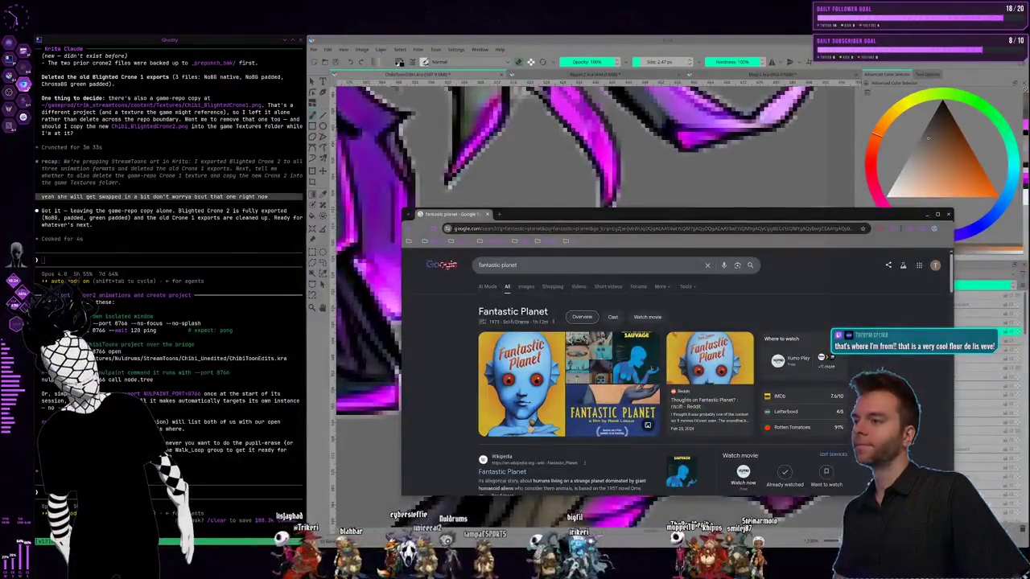
Enlarge the Chrome window and preview the Fantastic Planet poster in image results
drag(402, 210, 280, 211)
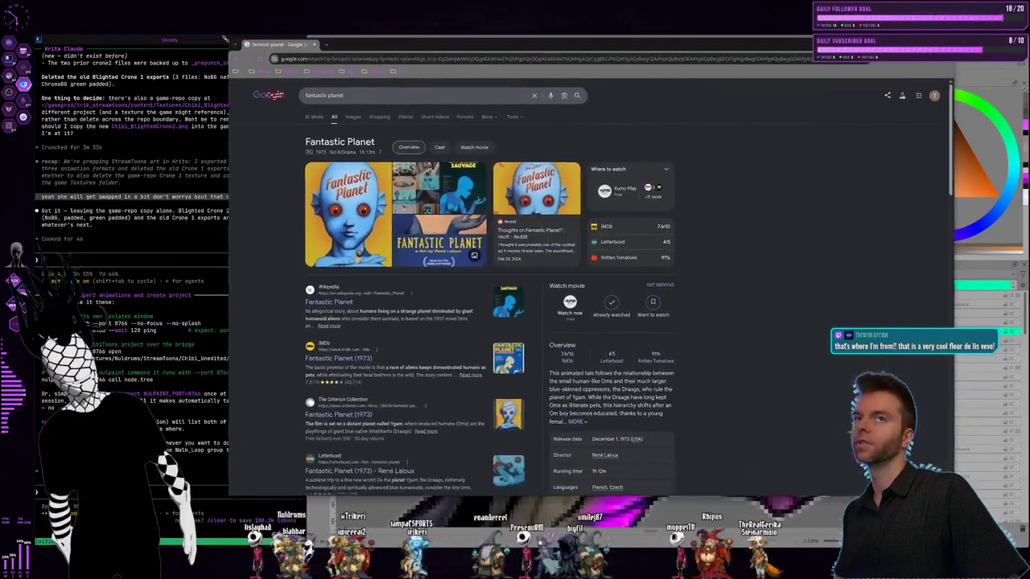
drag(280, 210, 205, 36)
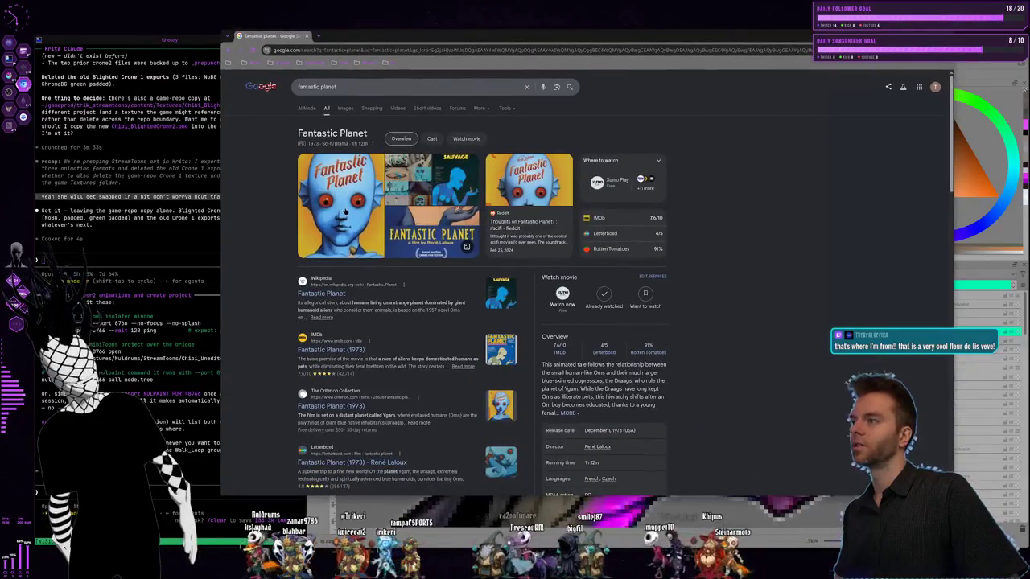
click(359, 251)
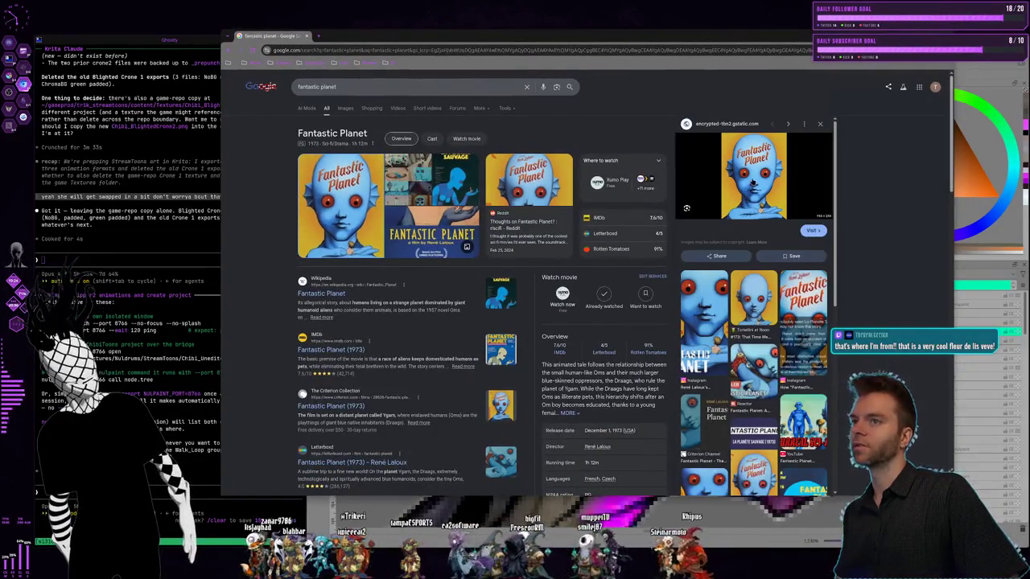
click(344, 107)
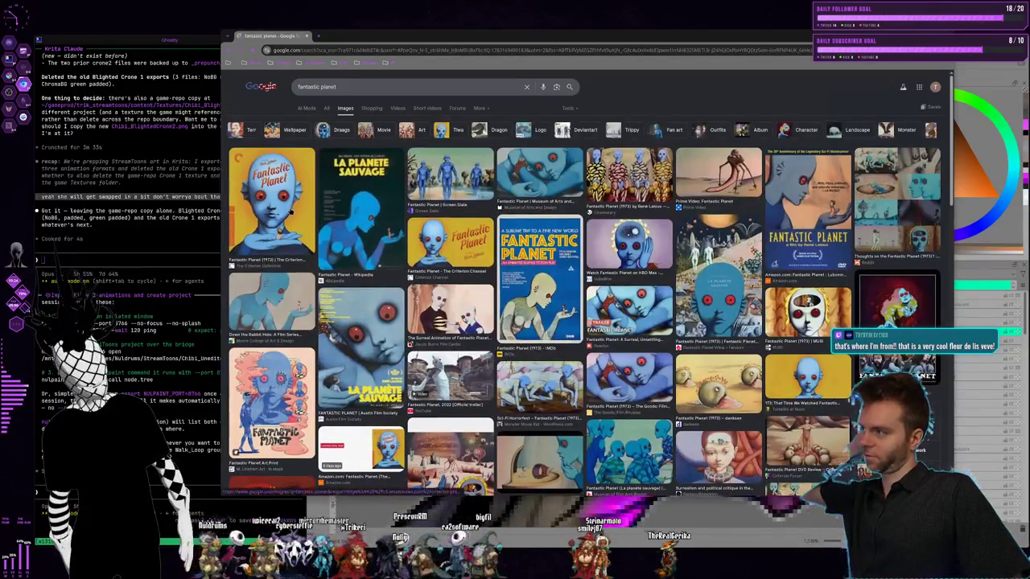
click(292, 204)
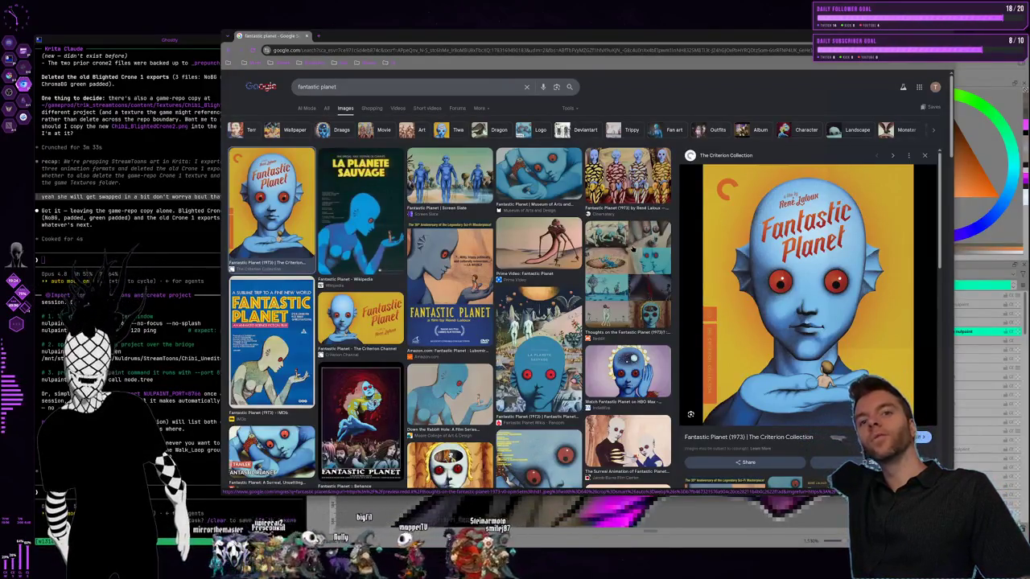
Nudge the browser window up and open a blank new tab
drag(628, 239, 576, 246)
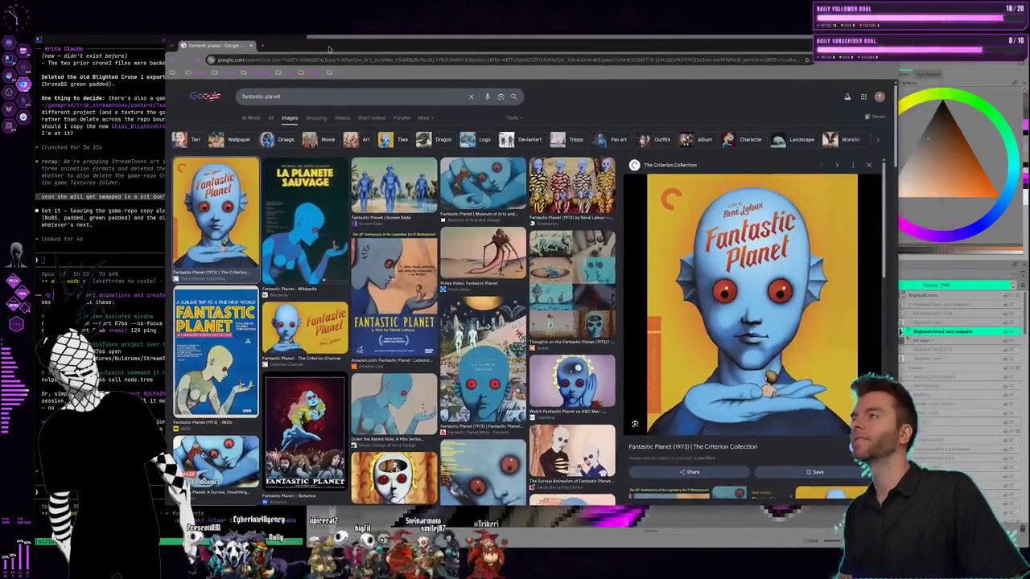
drag(306, 39, 312, 24)
click(277, 31)
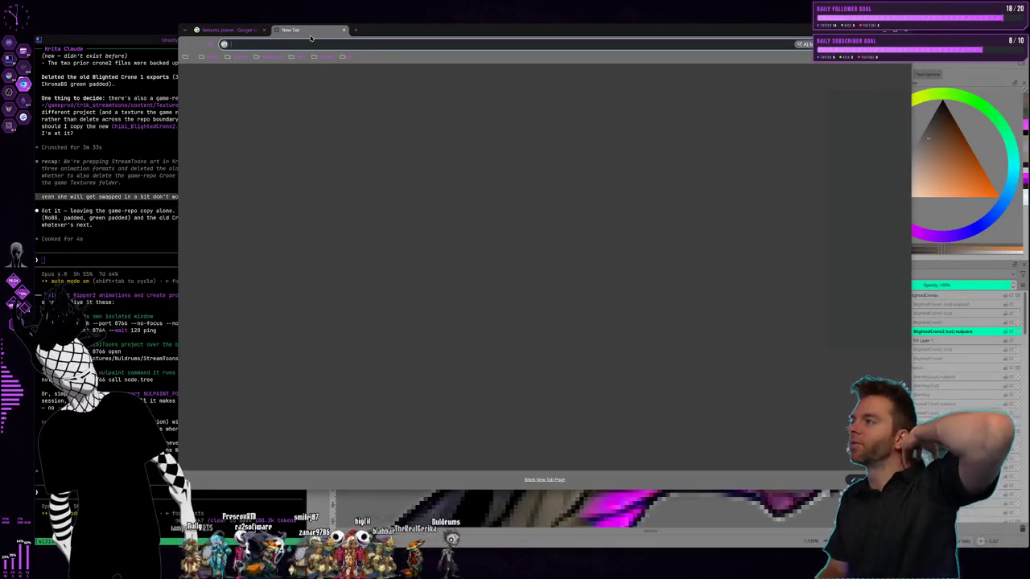
Search images for 'tipper question mark', preview the Etsy sticker, then clear the search box
text(tipper)
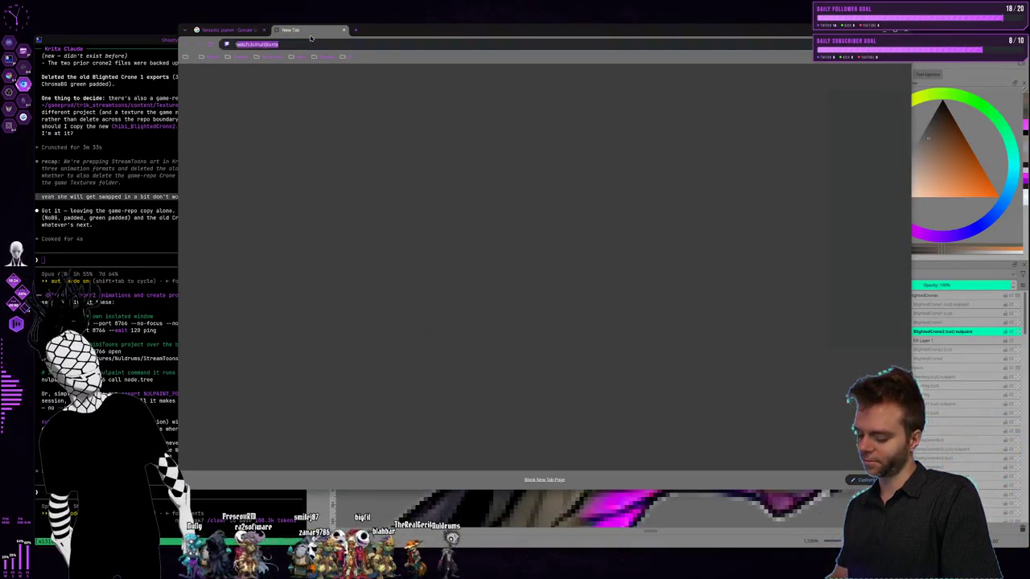
key(Return)
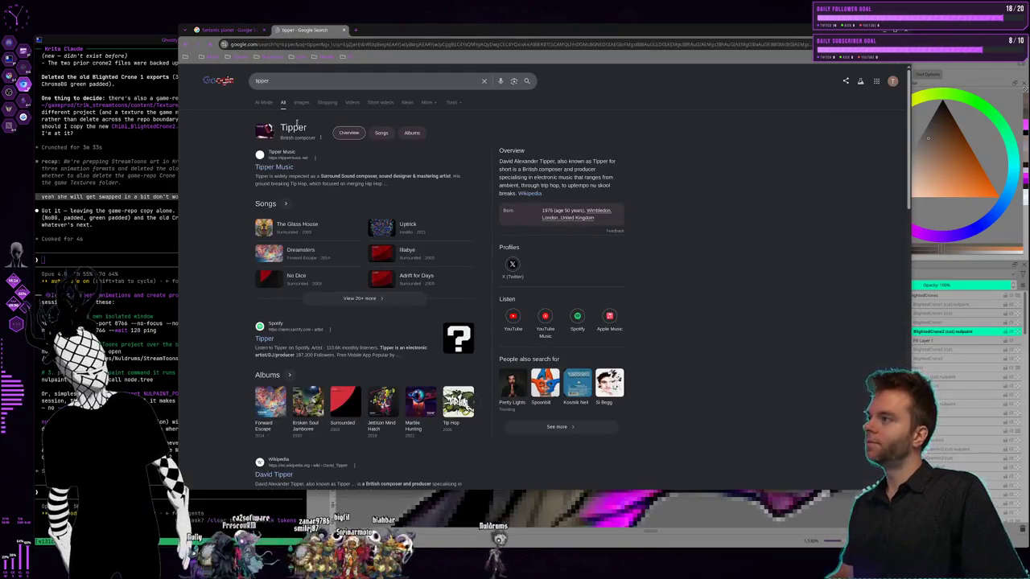
click(301, 103)
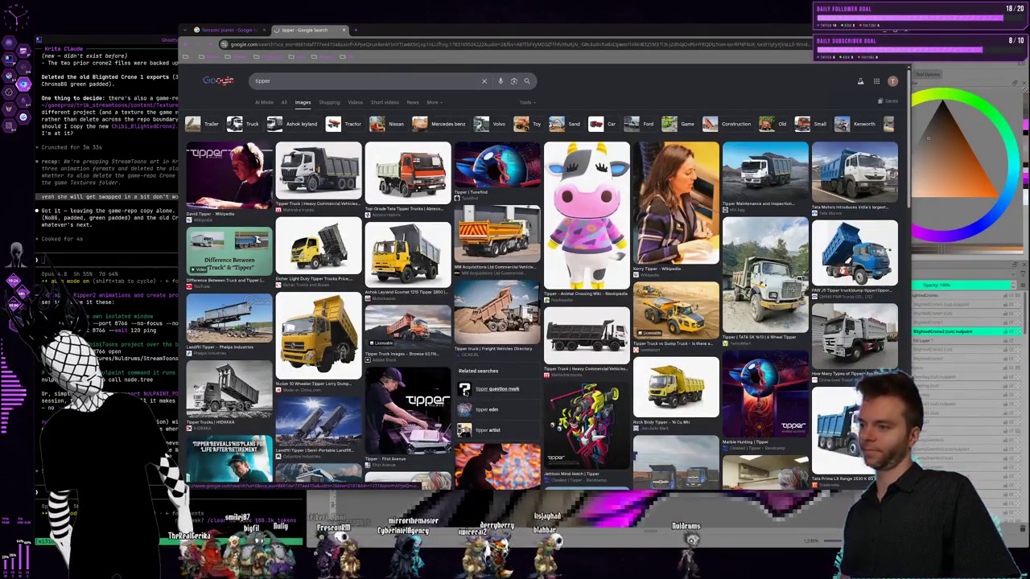
click(492, 389)
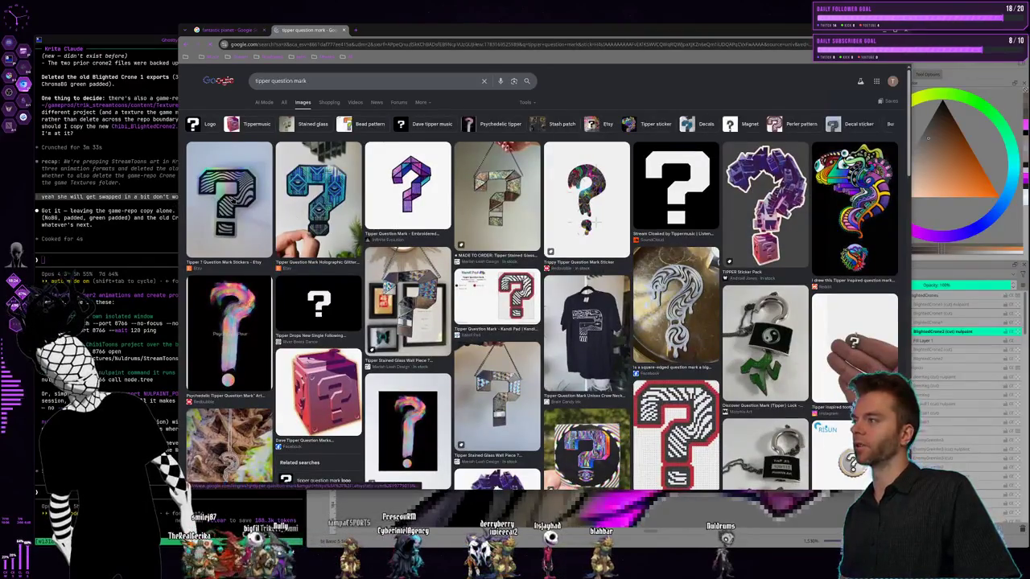
click(231, 197)
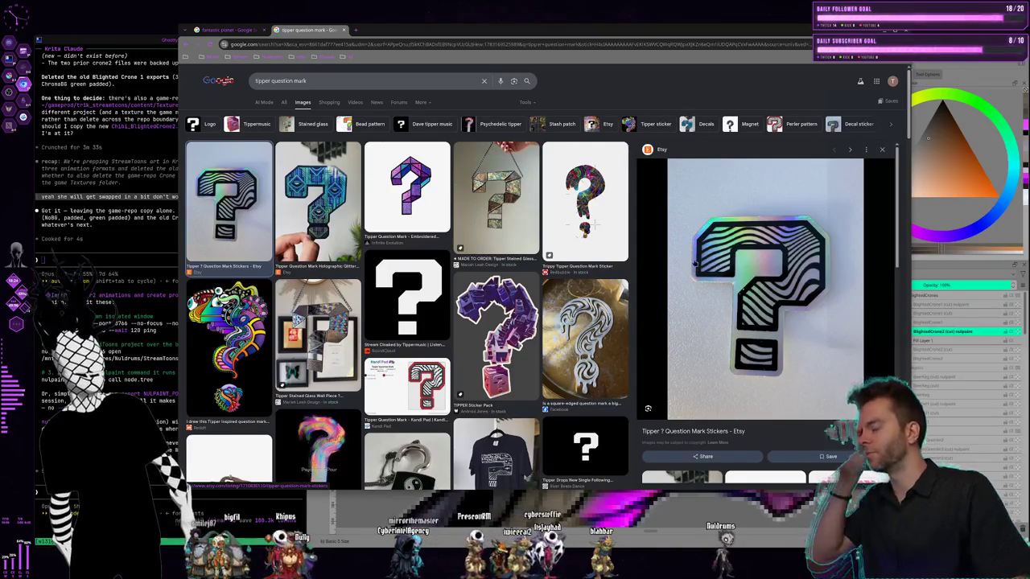
triple_click(329, 80)
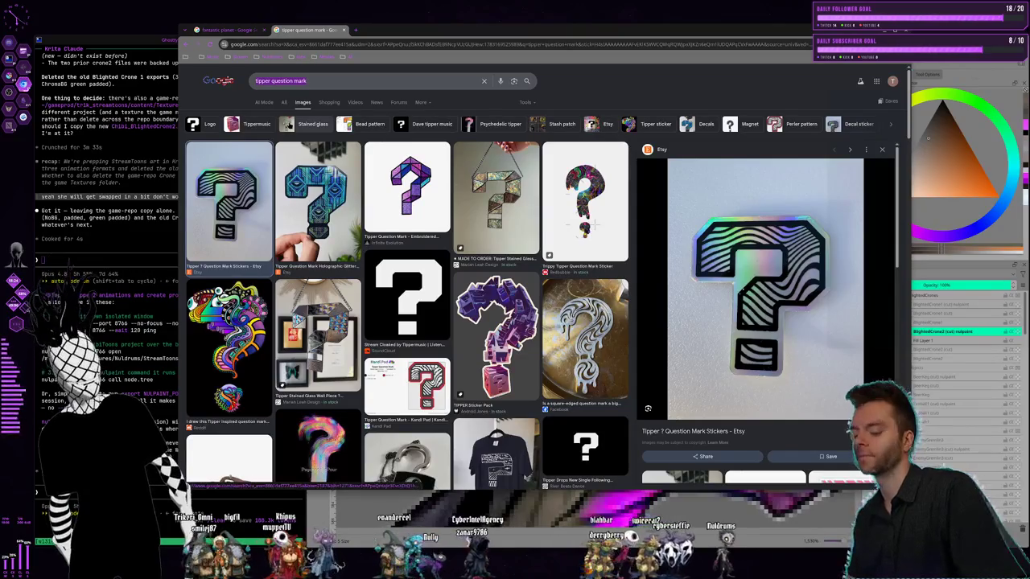
key(BackSpace)
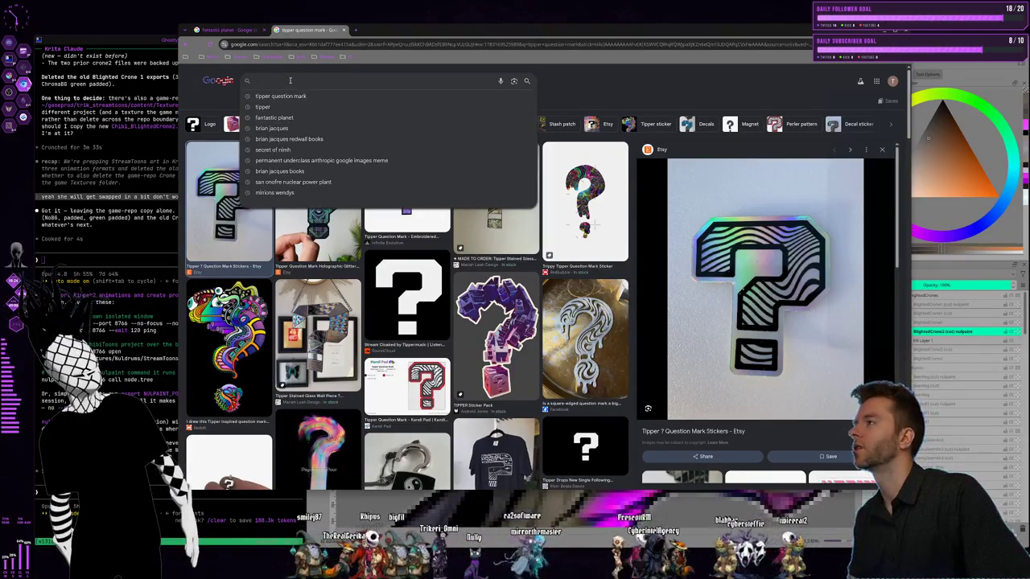
Search 'san theater new orleans' and open the Saenger Theatre ATG Tickets venue page
text(san)
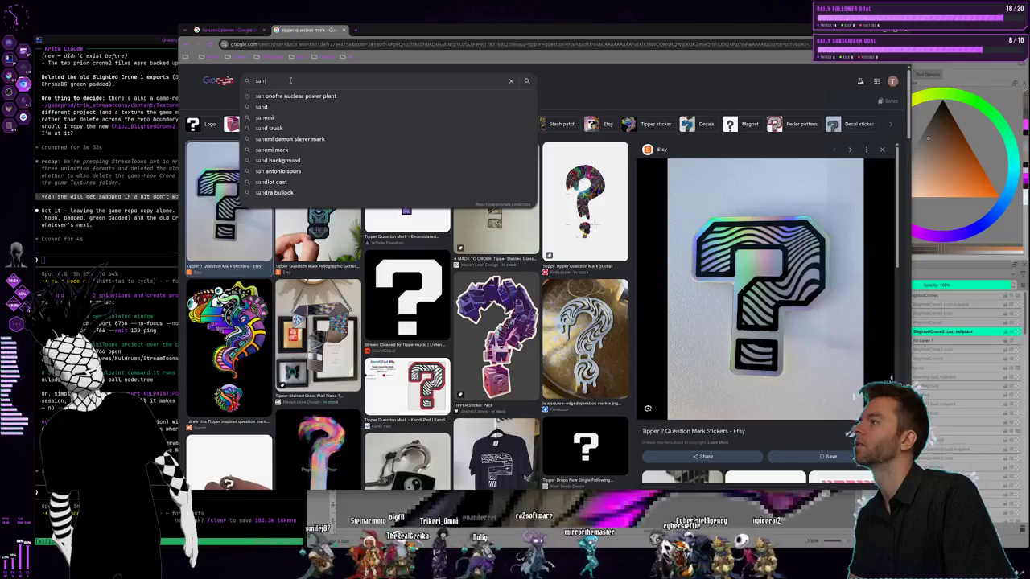
text( theater)
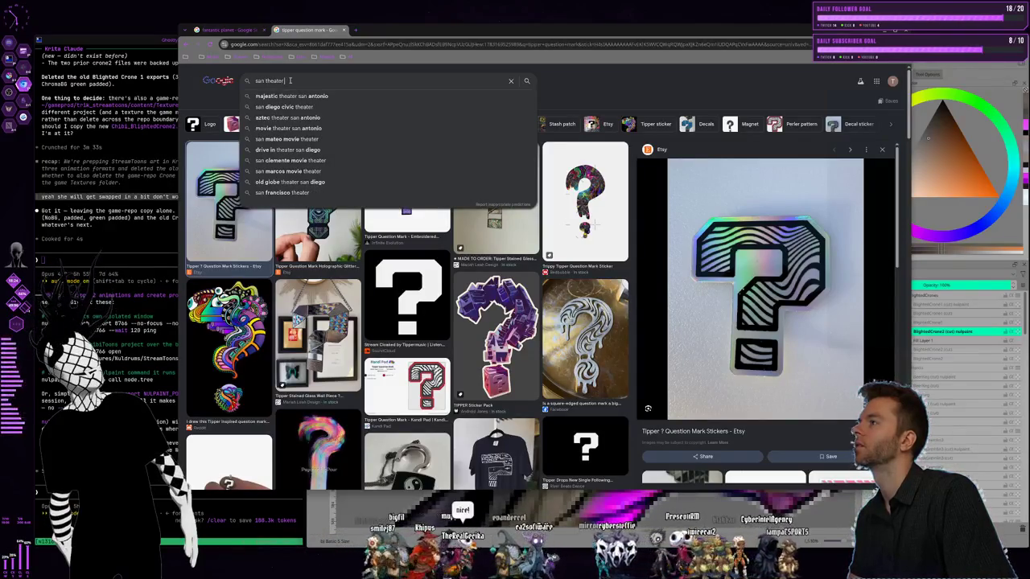
text( now orleans)
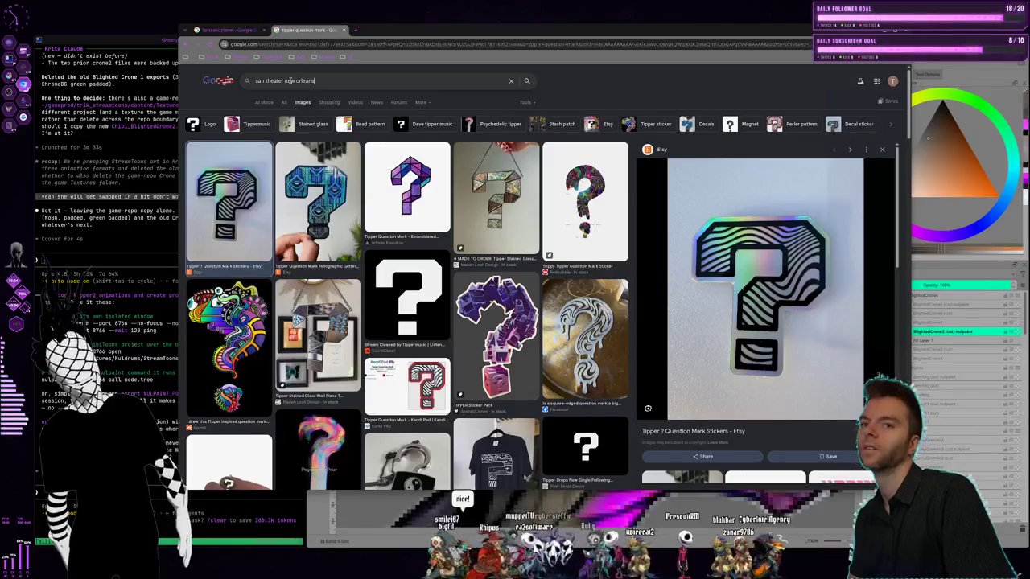
key(Return)
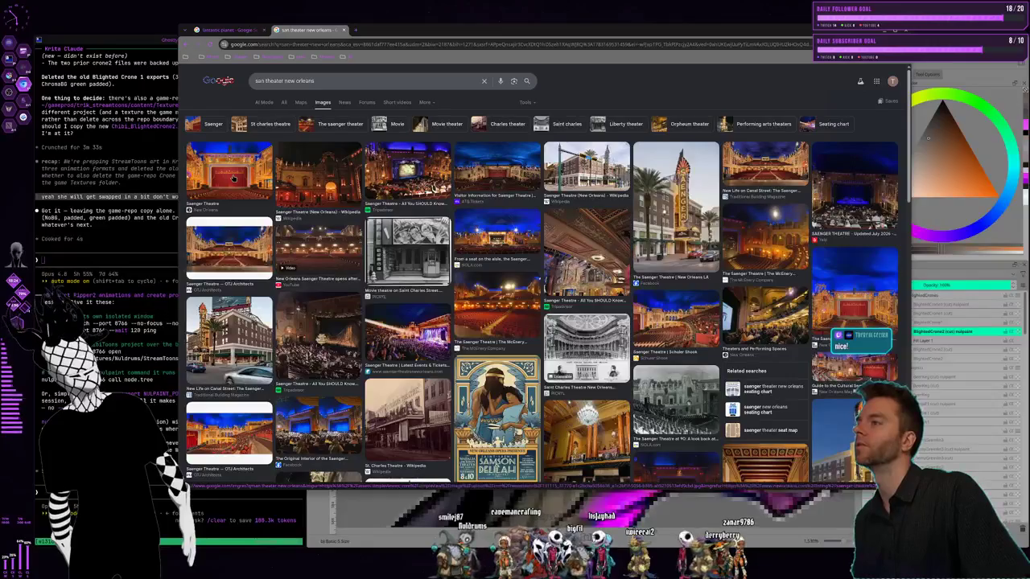
click(496, 171)
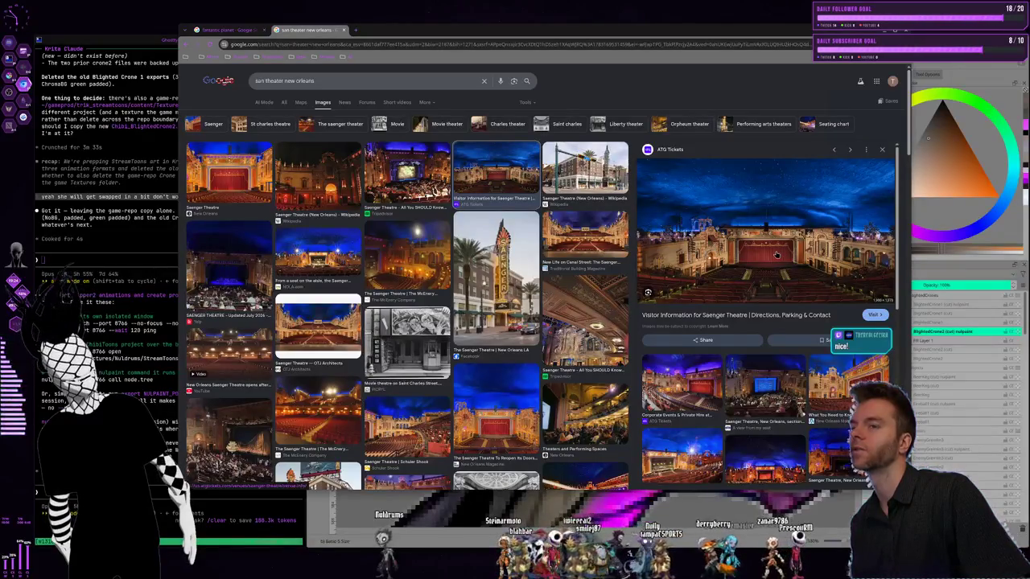
click(774, 254)
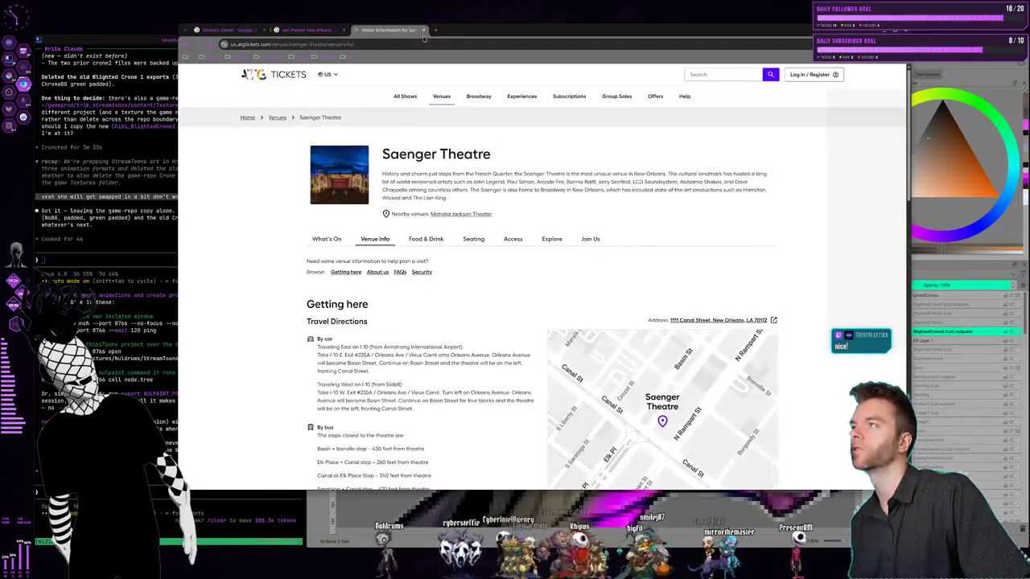
Close the venue tab, the search tab and Chrome to return to Krita
click(424, 30)
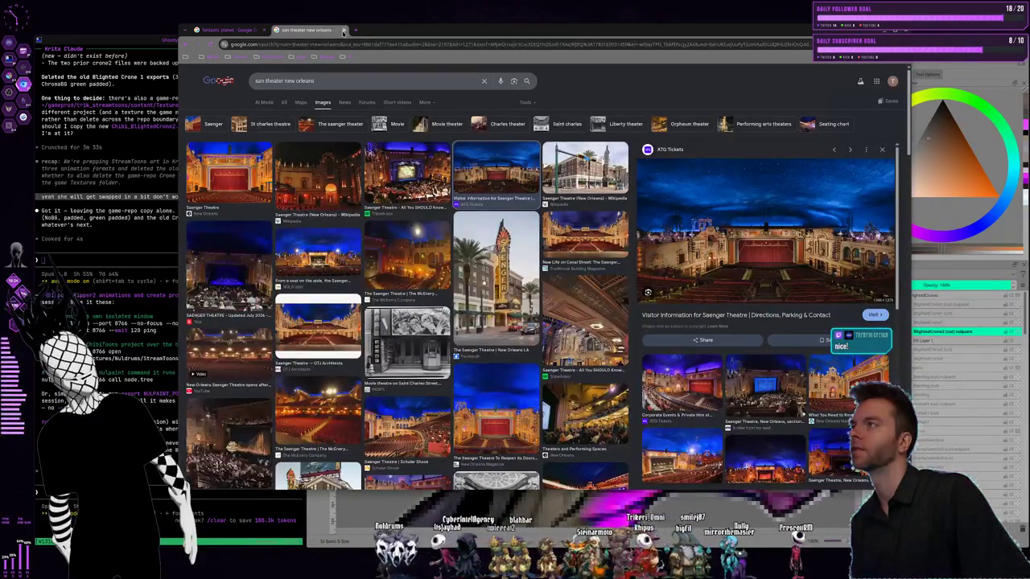
click(343, 31)
click(256, 30)
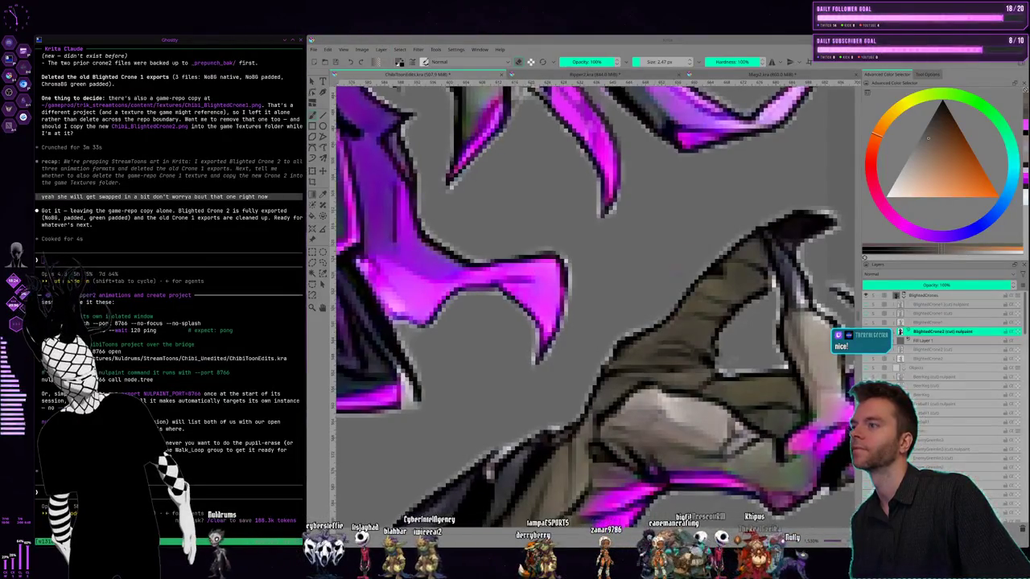
scroll(595, 306, down, 3)
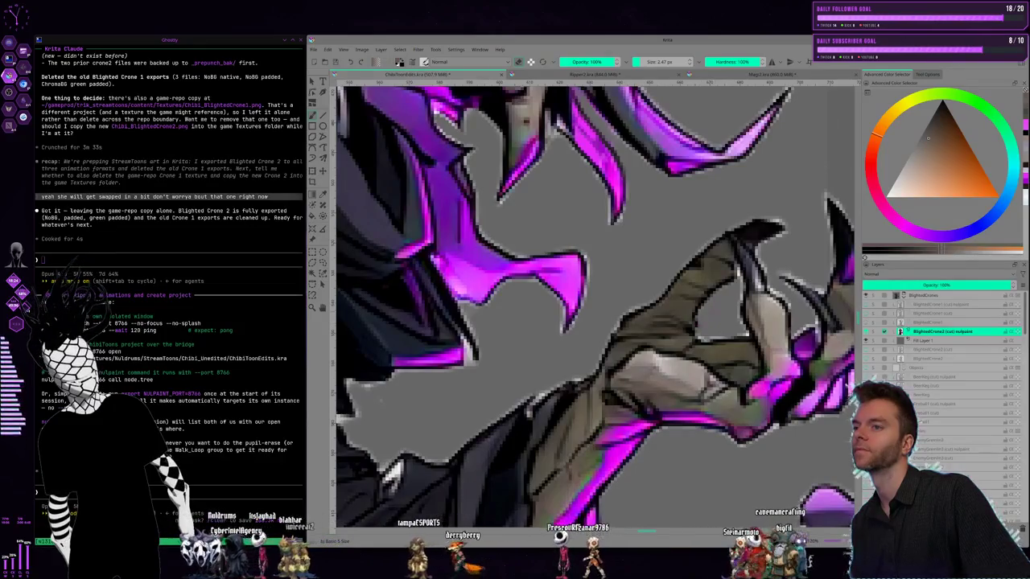
scroll(595, 306, down, 1)
scroll(595, 306, down, 2)
scroll(595, 306, down, 2)
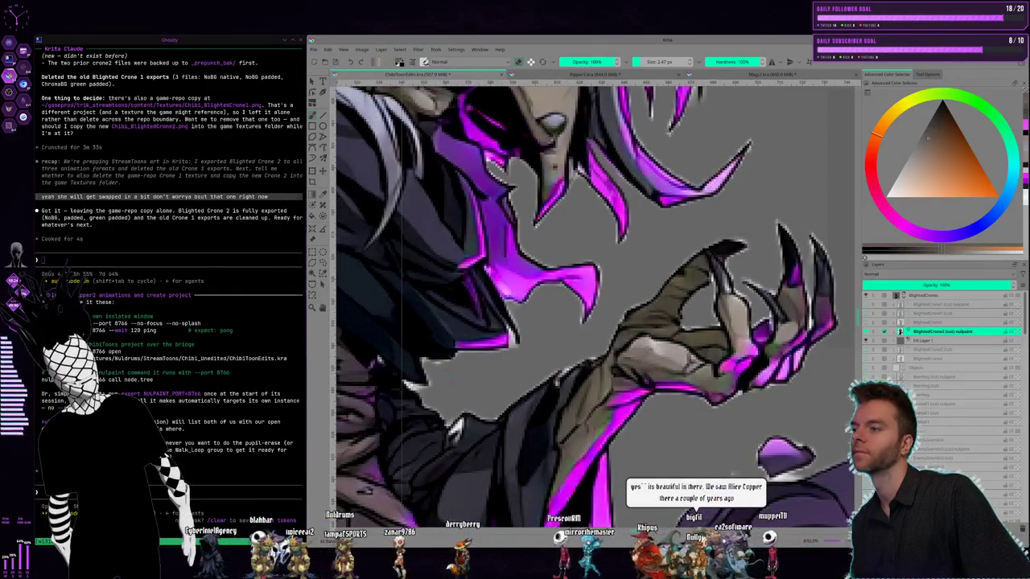
scroll(595, 305, down, 1)
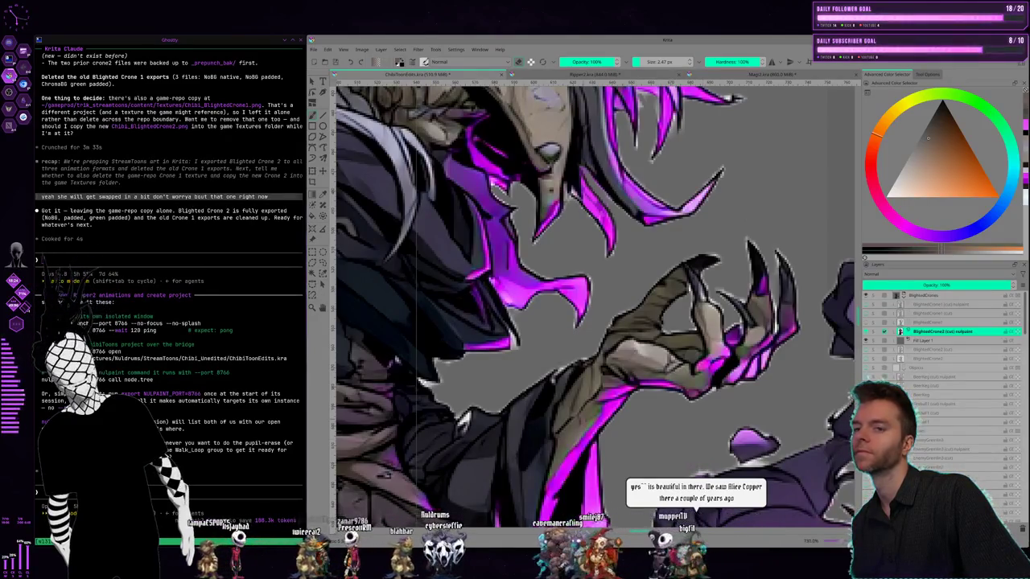
scroll(595, 306, down, 5)
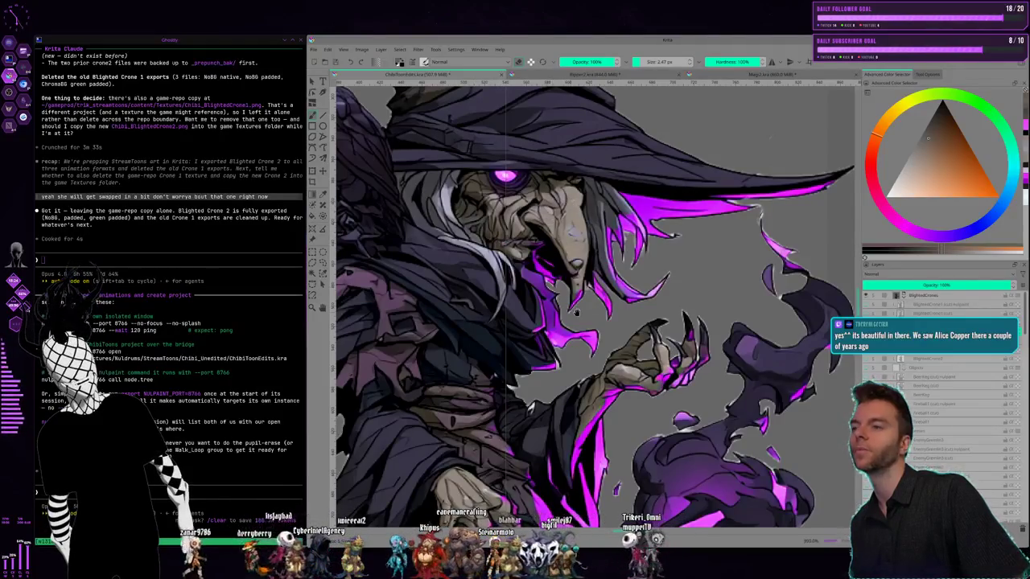
scroll(576, 312, down, 2)
scroll(576, 312, down, 1)
scroll(555, 293, up, 3)
scroll(547, 286, up, 1)
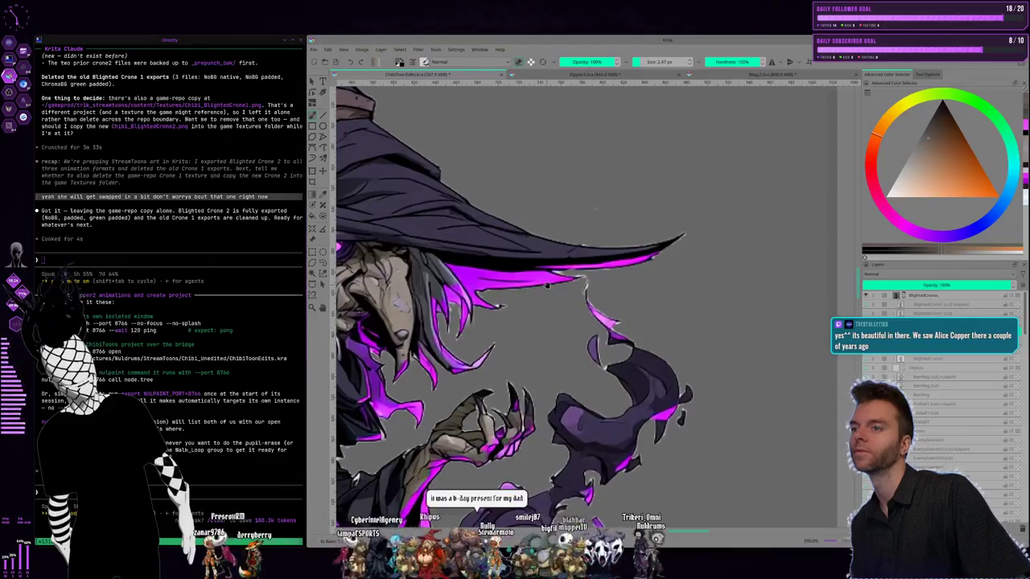
scroll(580, 289, up, 1)
scroll(579, 289, up, 1)
scroll(579, 289, up, 1)
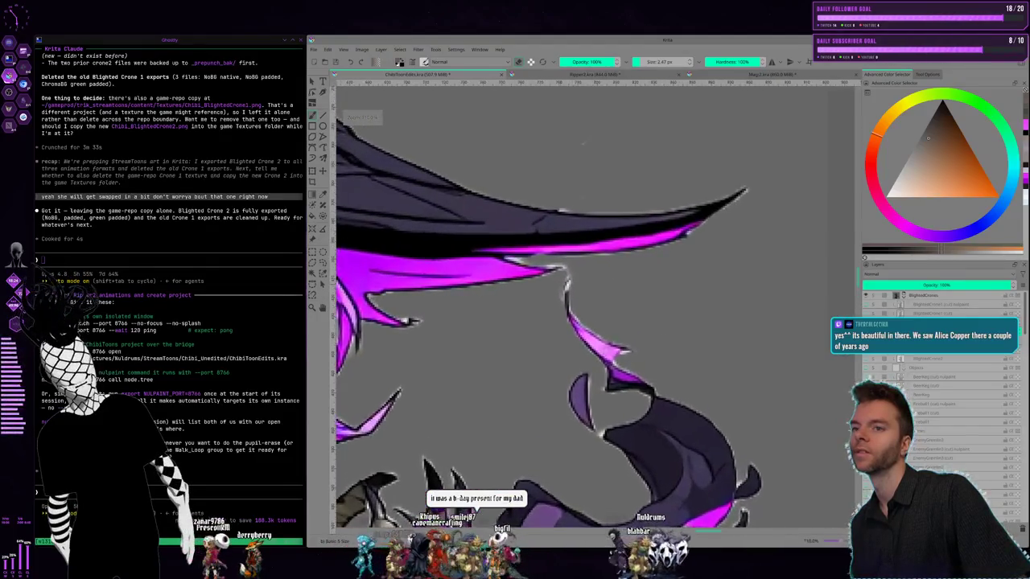
scroll(579, 289, up, 1)
scroll(579, 289, up, 1)
scroll(580, 290, up, 1)
scroll(579, 290, up, 1)
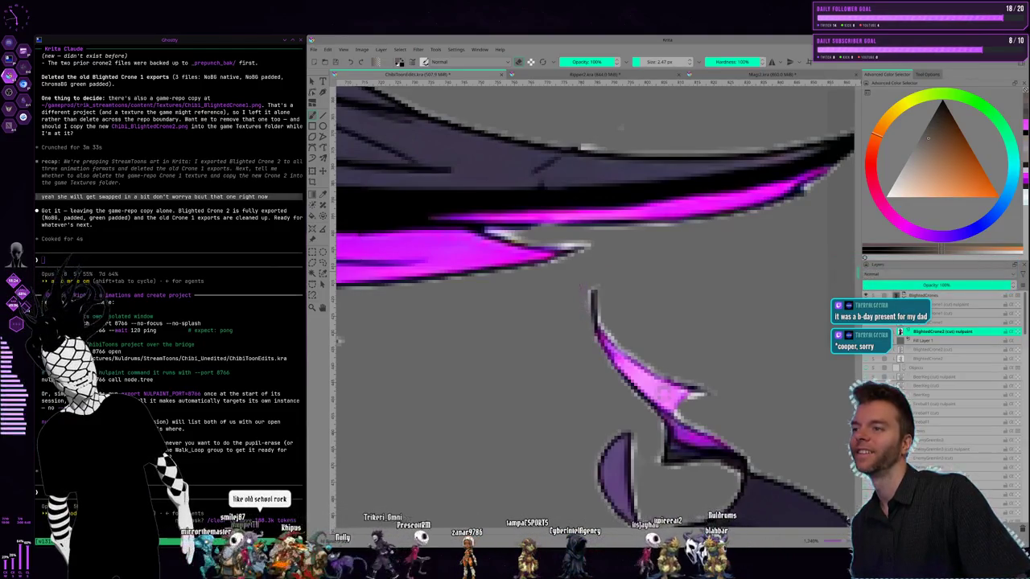
scroll(595, 306, down, 2)
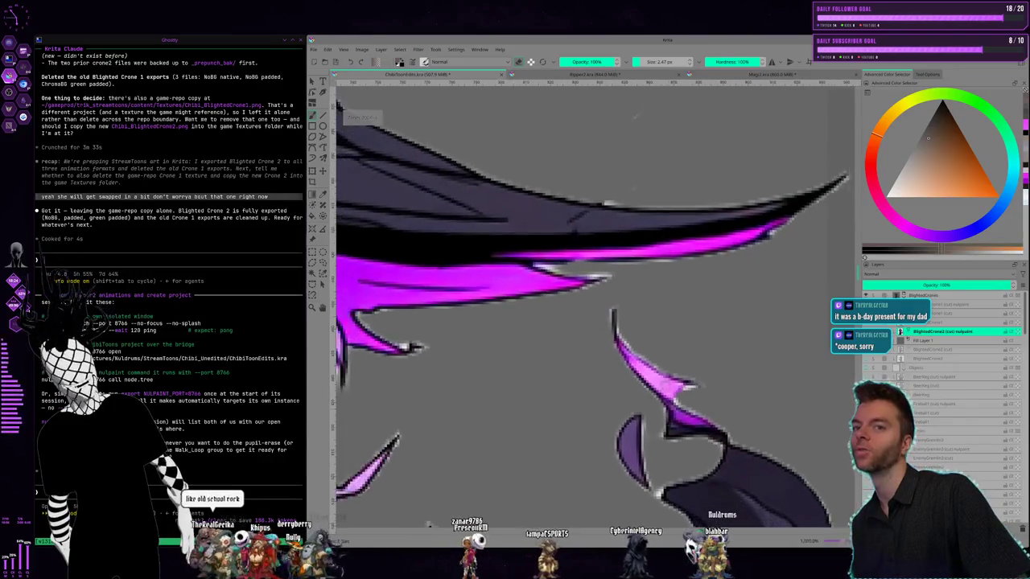
scroll(595, 306, down, 3)
scroll(595, 305, down, 1)
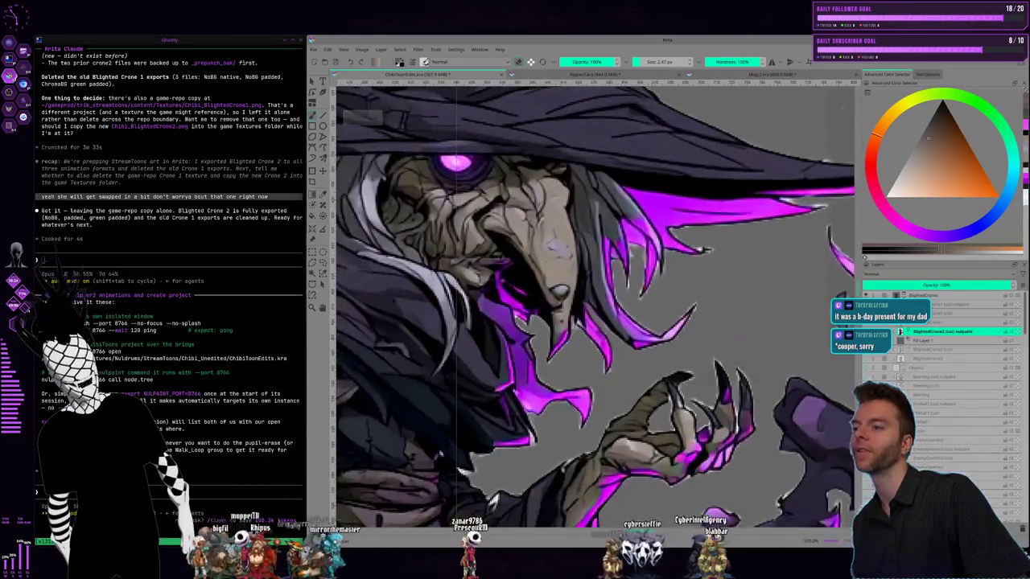
scroll(603, 392, down, 1)
scroll(603, 393, down, 1)
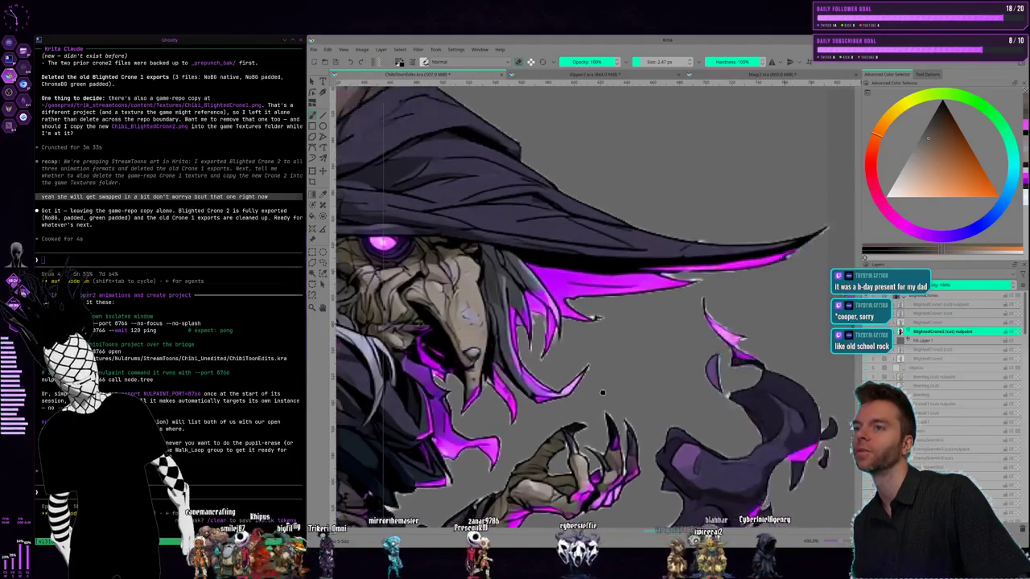
scroll(603, 393, up, 4)
scroll(579, 370, up, 1)
scroll(561, 349, up, 1)
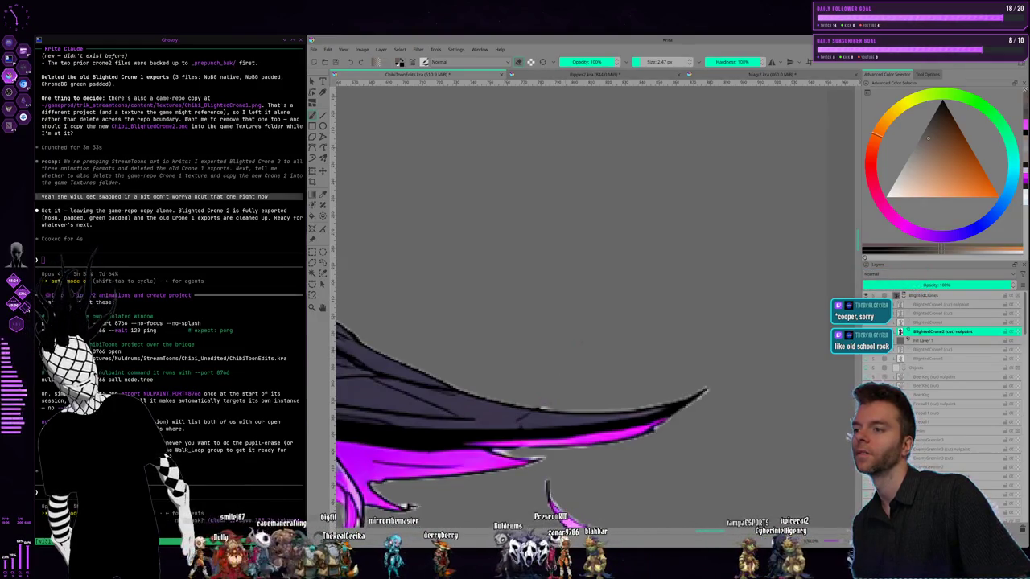
scroll(503, 356, down, 1)
scroll(504, 356, down, 1)
scroll(503, 356, down, 2)
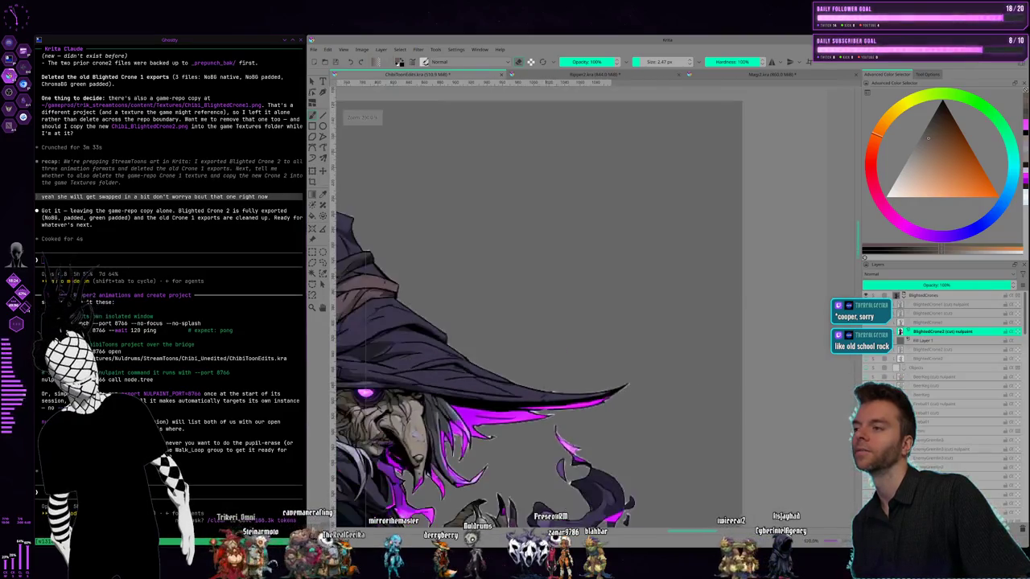
scroll(504, 356, down, 2)
drag(504, 357, 683, 331)
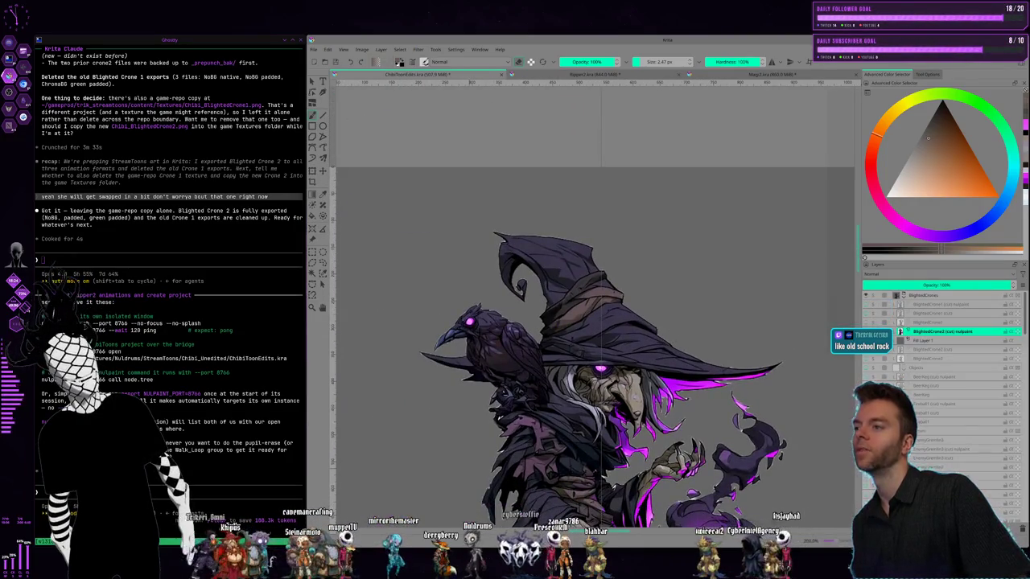
drag(457, 433, 436, 319)
drag(432, 371, 426, 298)
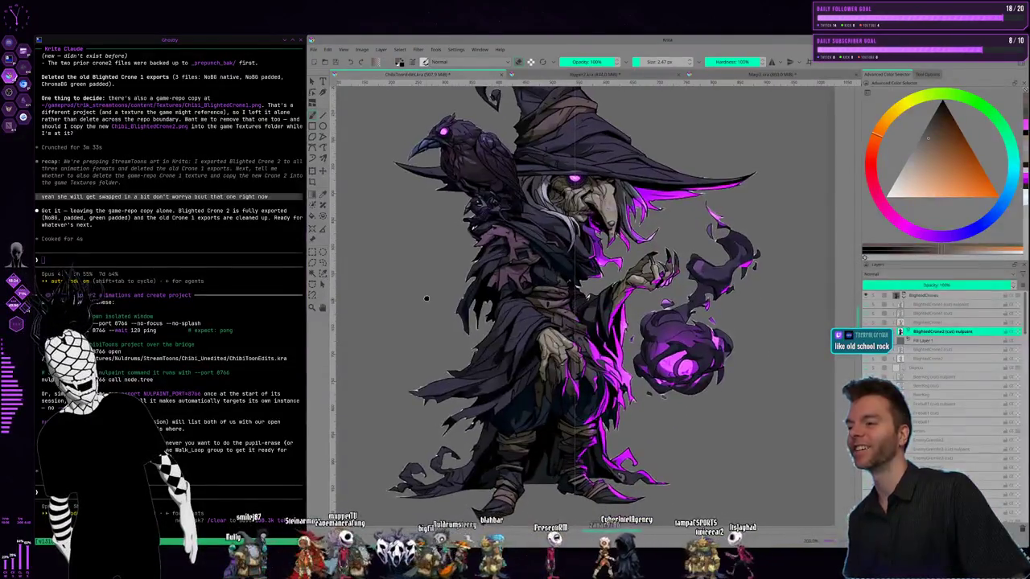
scroll(426, 298, up, 1)
scroll(427, 299, up, 1)
scroll(426, 298, up, 2)
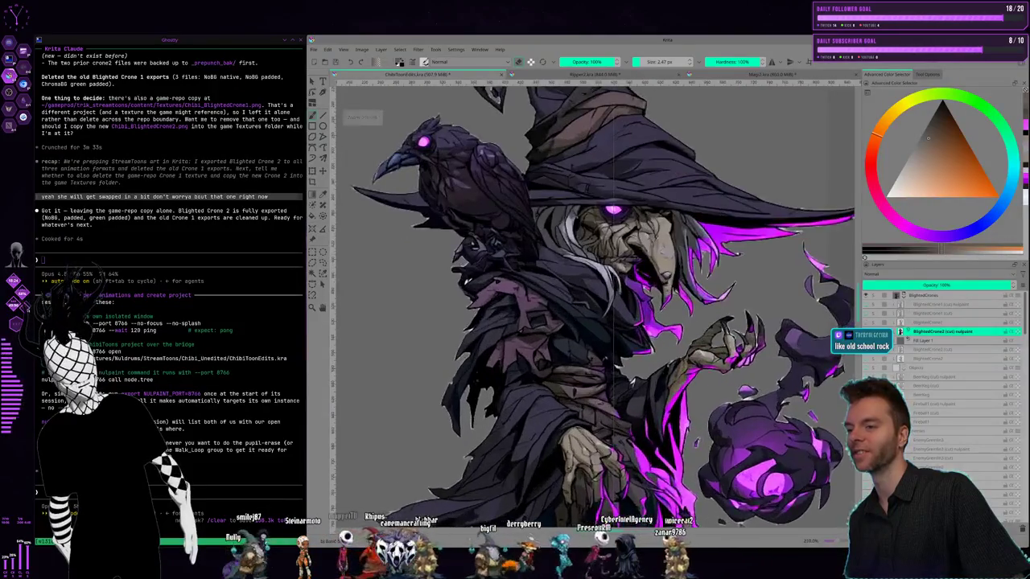
scroll(427, 298, up, 2)
scroll(426, 299, up, 1)
scroll(426, 298, up, 1)
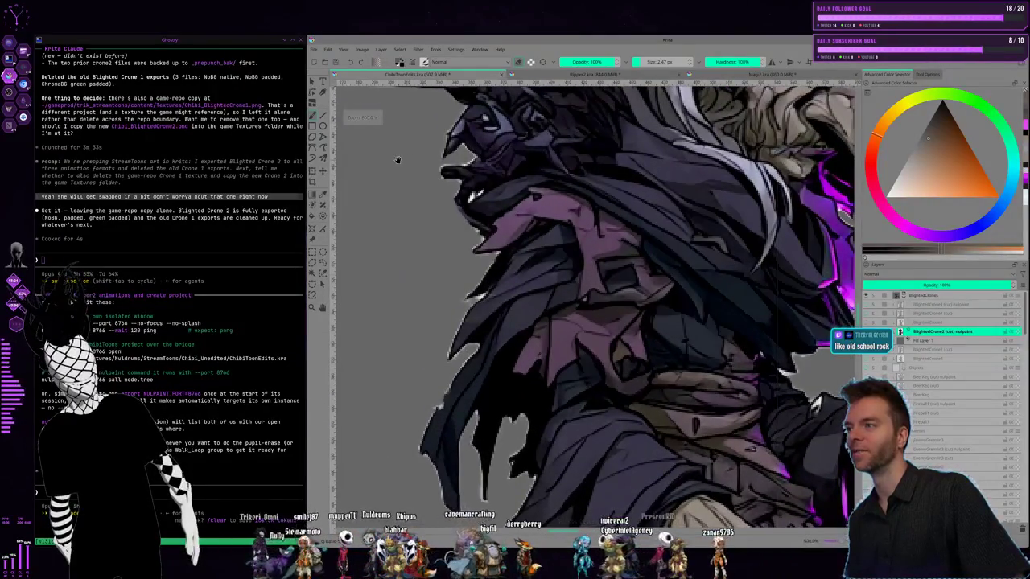
drag(396, 160, 402, 289)
scroll(402, 289, up, 1)
scroll(402, 290, up, 1)
scroll(403, 290, up, 1)
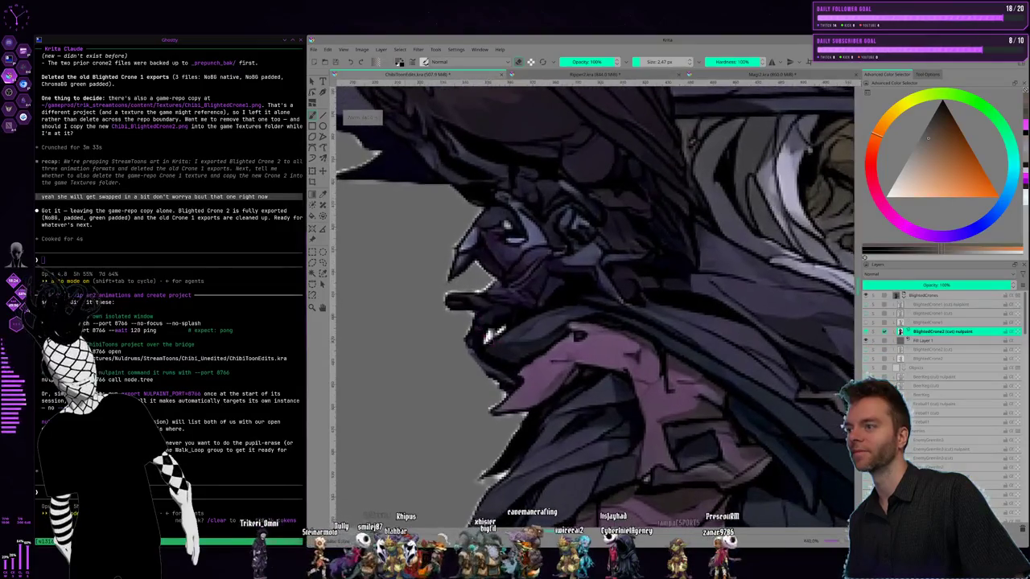
scroll(482, 338, up, 1)
scroll(482, 338, up, 1)
scroll(483, 338, up, 1)
scroll(482, 338, up, 1)
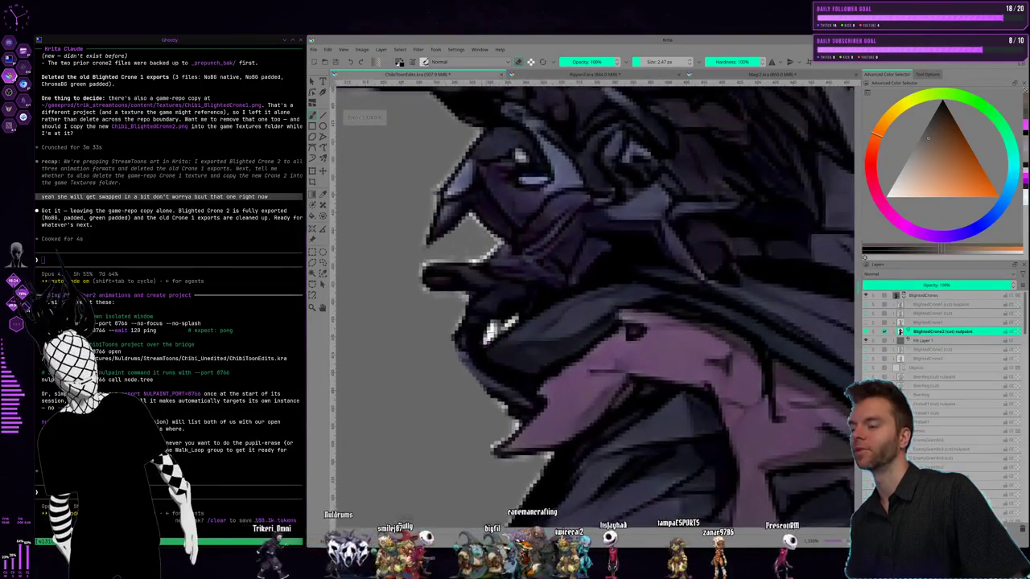
scroll(486, 331, up, 1)
scroll(486, 331, up, 1)
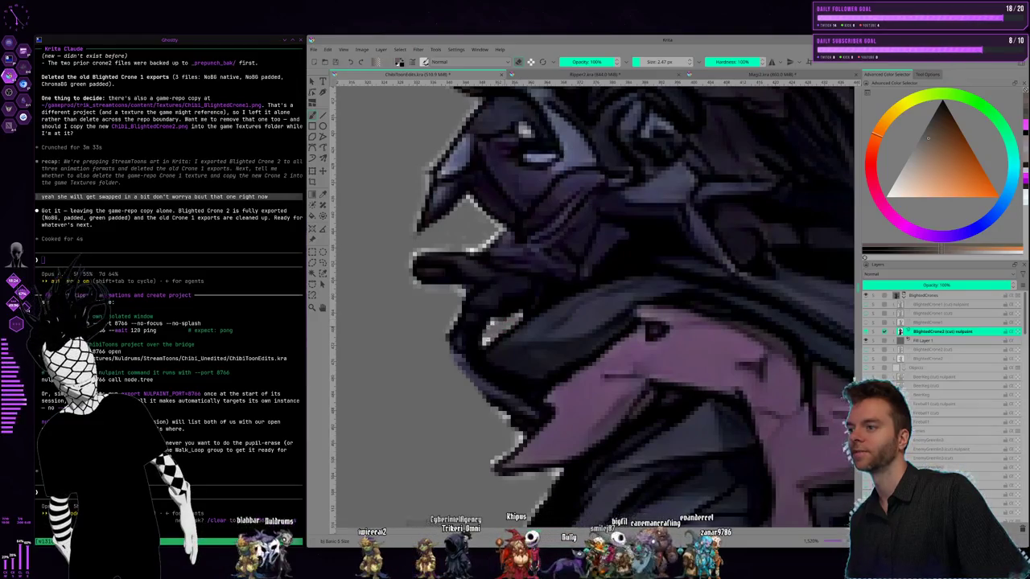
scroll(473, 335, down, 3)
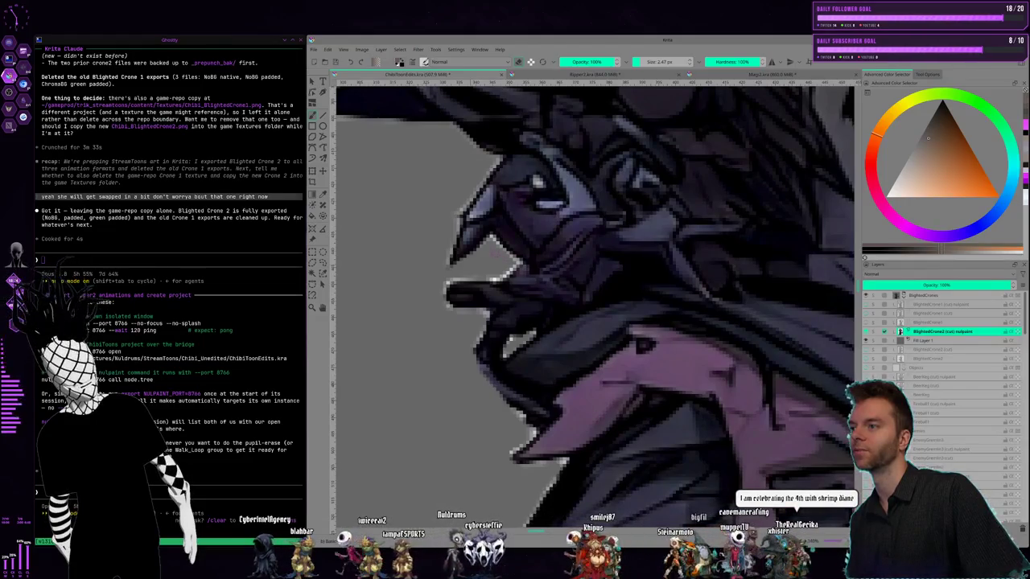
scroll(531, 345, down, 2)
scroll(530, 346, down, 2)
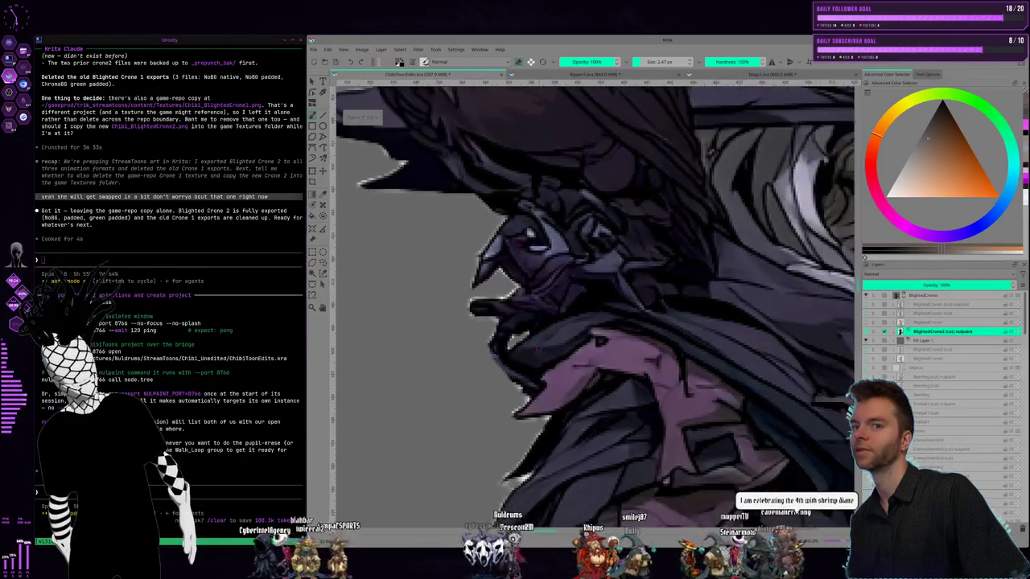
scroll(537, 347, down, 1)
scroll(537, 348, down, 2)
scroll(538, 348, down, 1)
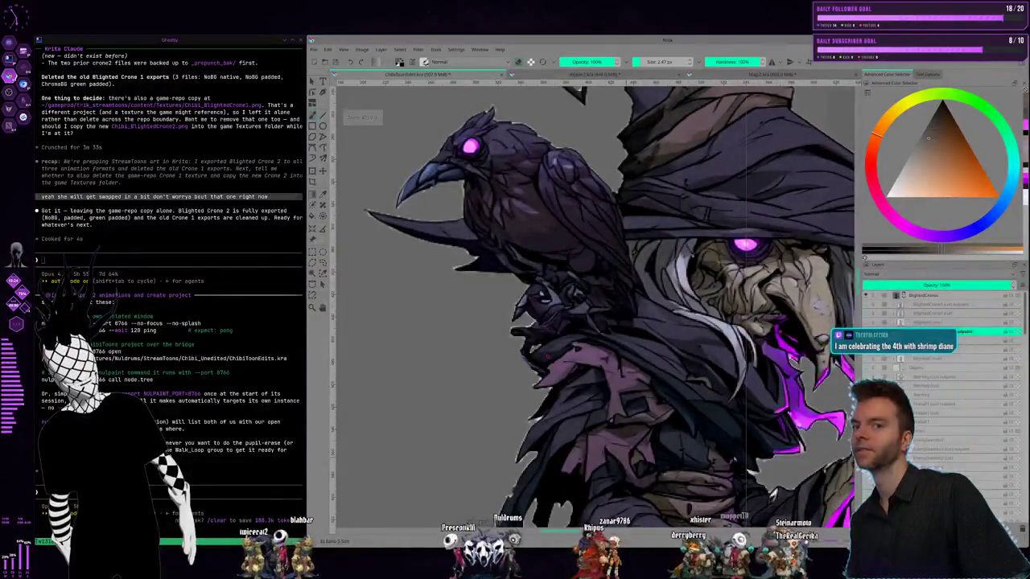
drag(615, 332, 603, 408)
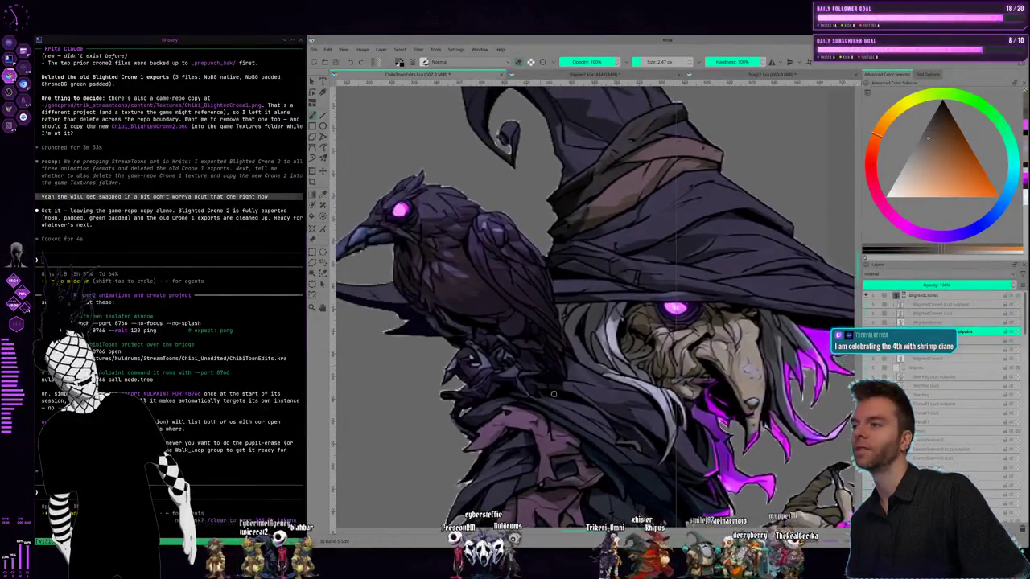
scroll(482, 378, down, 2)
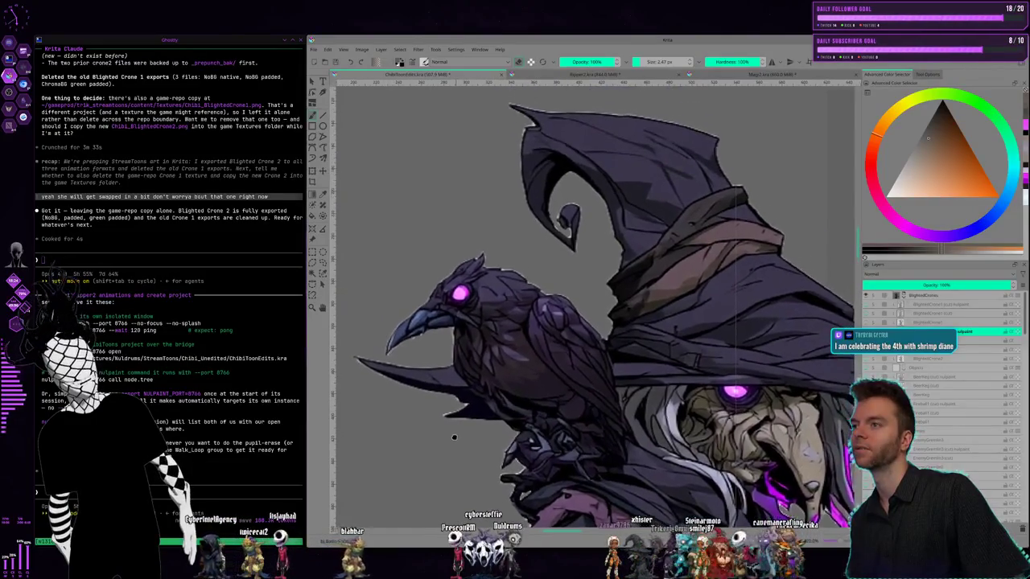
scroll(603, 432, up, 2)
mouse_move(602, 432)
mouse_down()
mouse_move(546, 420)
mouse_move(554, 440)
mouse_up()
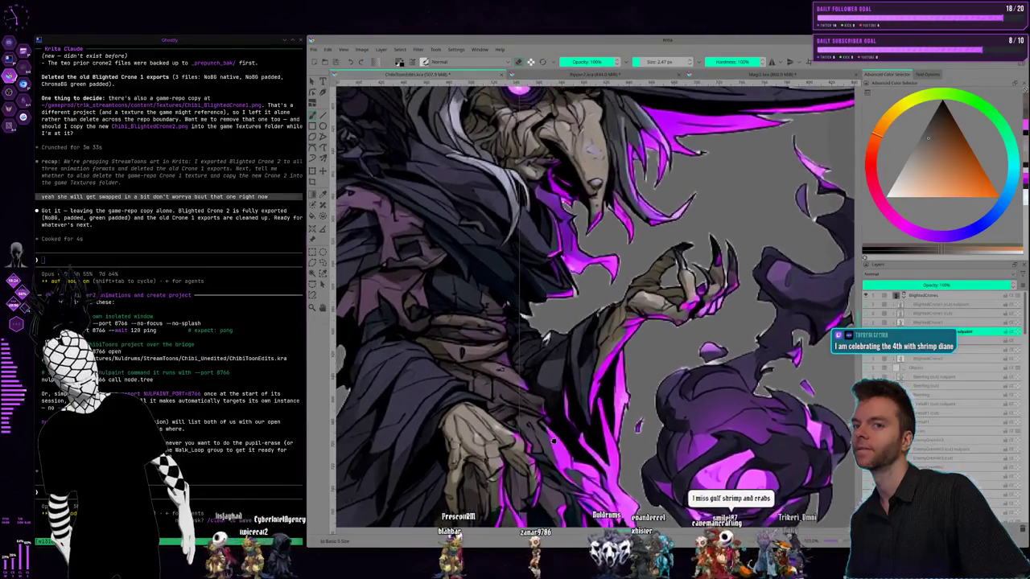
scroll(553, 440, up, 2)
scroll(554, 440, up, 1)
scroll(554, 440, up, 1)
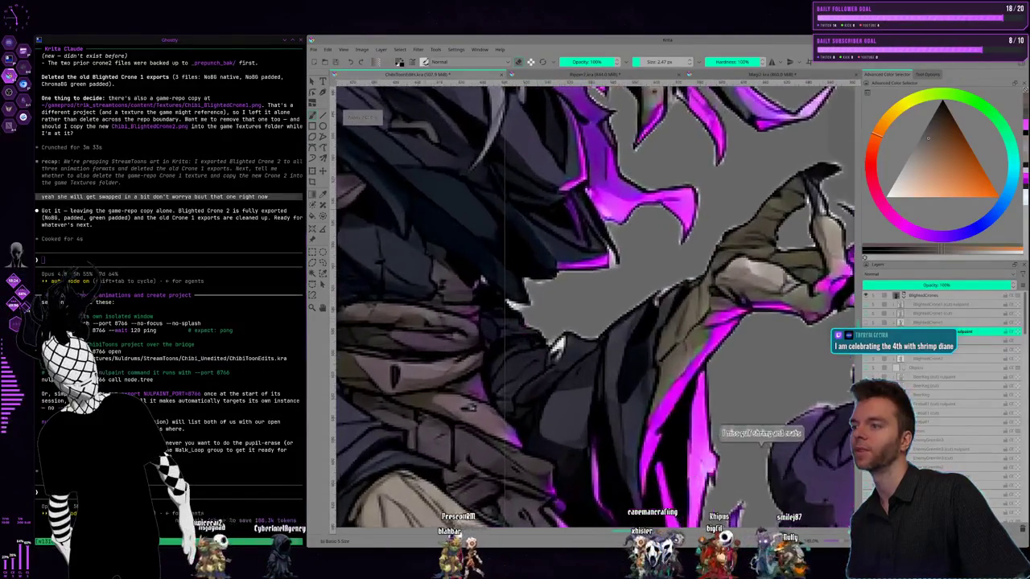
scroll(554, 440, up, 1)
scroll(506, 298, up, 1)
scroll(507, 297, up, 1)
scroll(507, 297, up, 1)
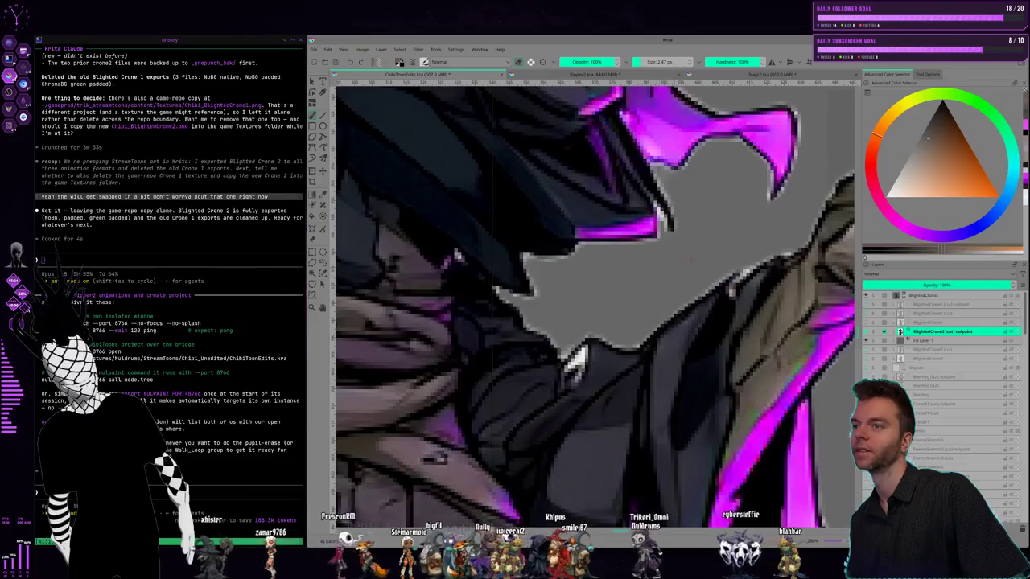
scroll(592, 306, right, 3)
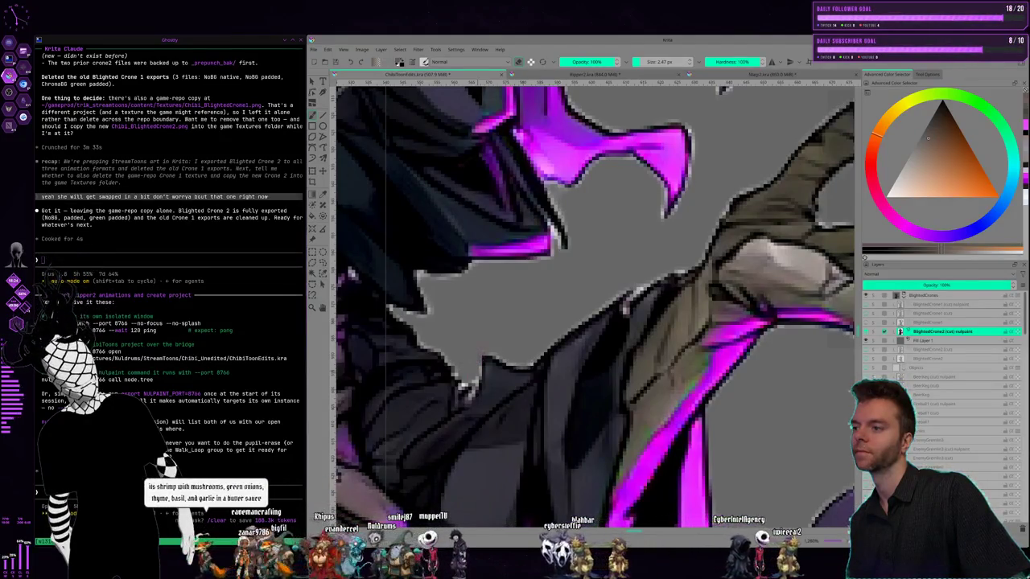
scroll(595, 306, down, 2)
scroll(595, 306, down, 1)
scroll(595, 306, down, 1)
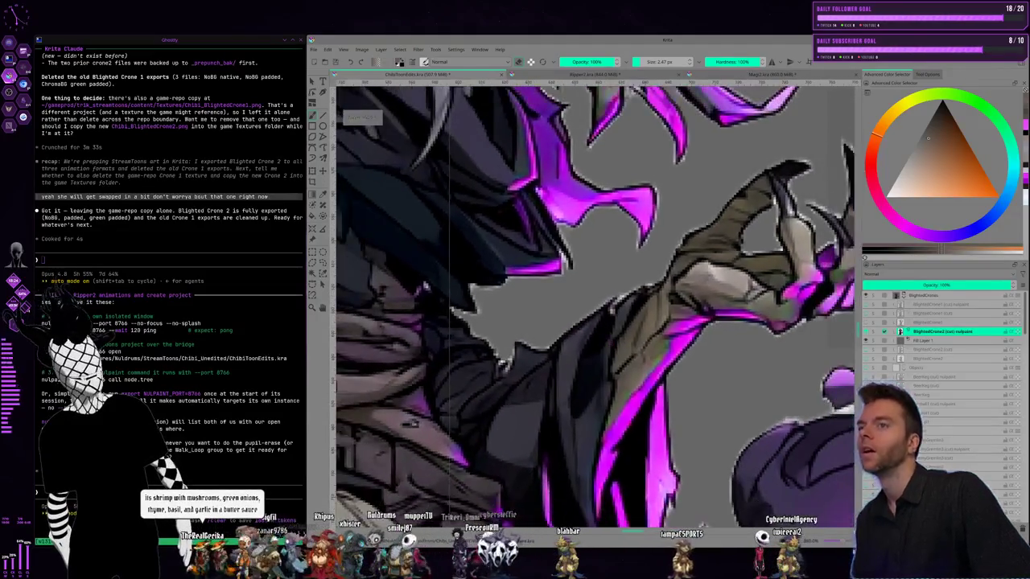
scroll(596, 305, down, 1)
scroll(595, 306, down, 1)
scroll(595, 306, down, 1)
scroll(595, 306, down, 2)
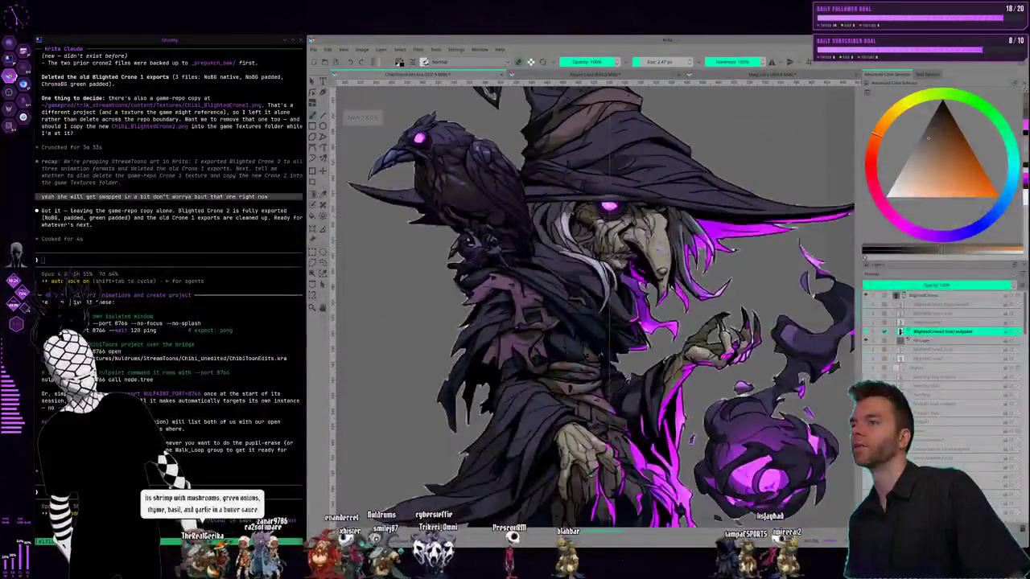
scroll(596, 305, down, 1)
scroll(596, 306, down, 1)
scroll(595, 306, up, 1)
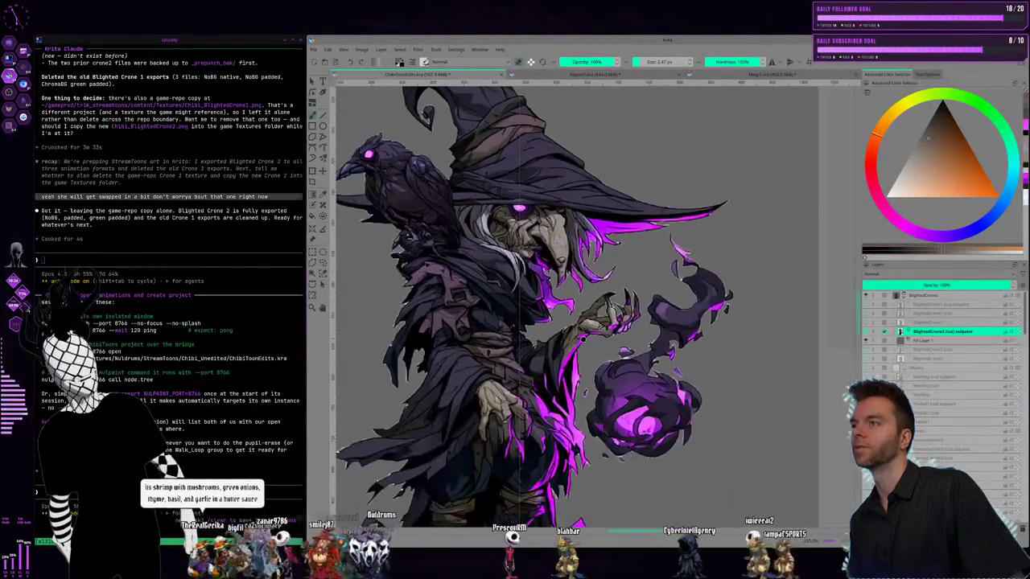
scroll(596, 306, down, 2)
scroll(586, 367, up, 1)
key(period)
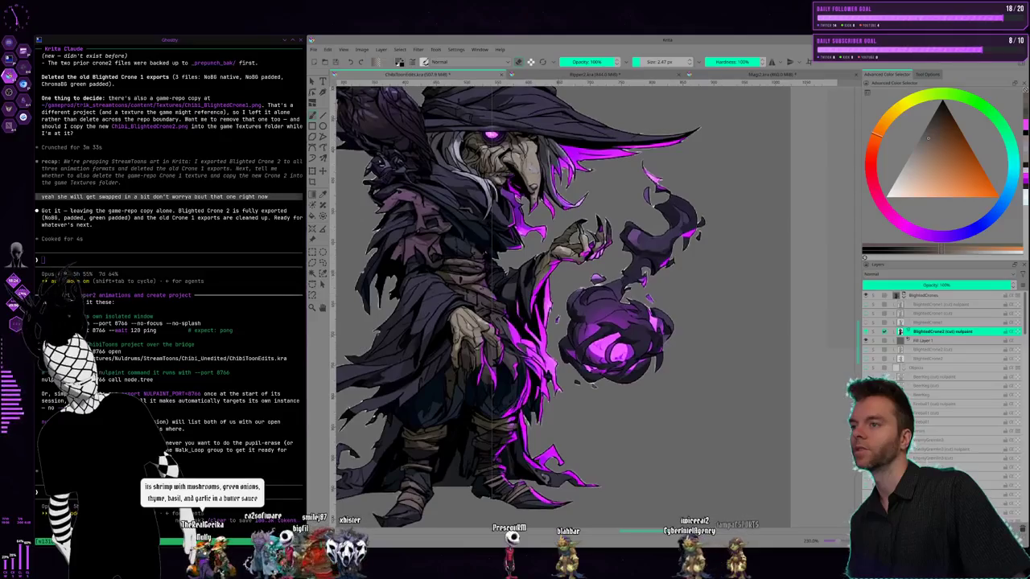
scroll(586, 266, up, 1)
scroll(585, 265, up, 1)
scroll(585, 265, up, 1)
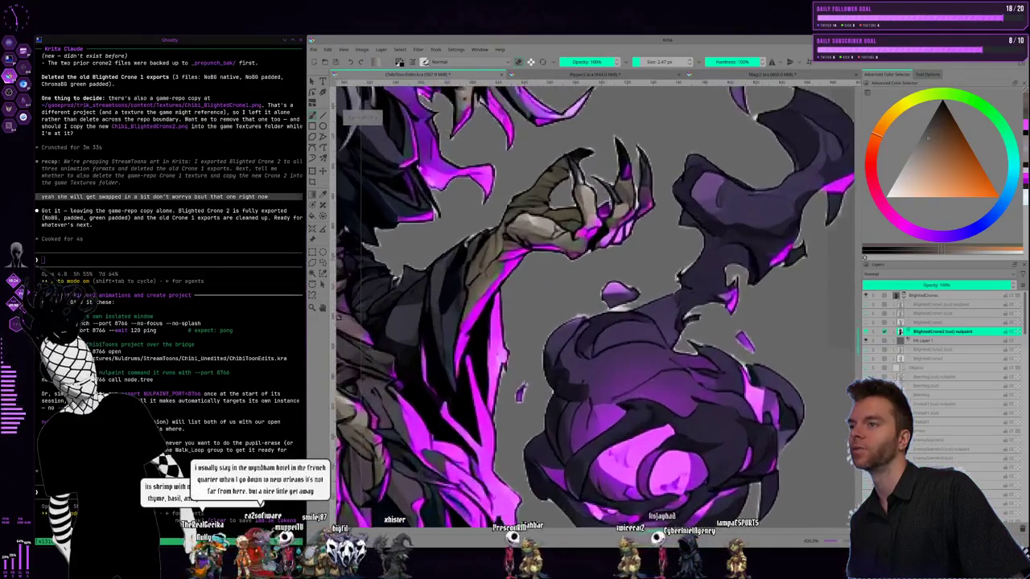
scroll(586, 266, up, 1)
scroll(584, 295, up, 1)
scroll(583, 295, up, 1)
scroll(583, 295, up, 1)
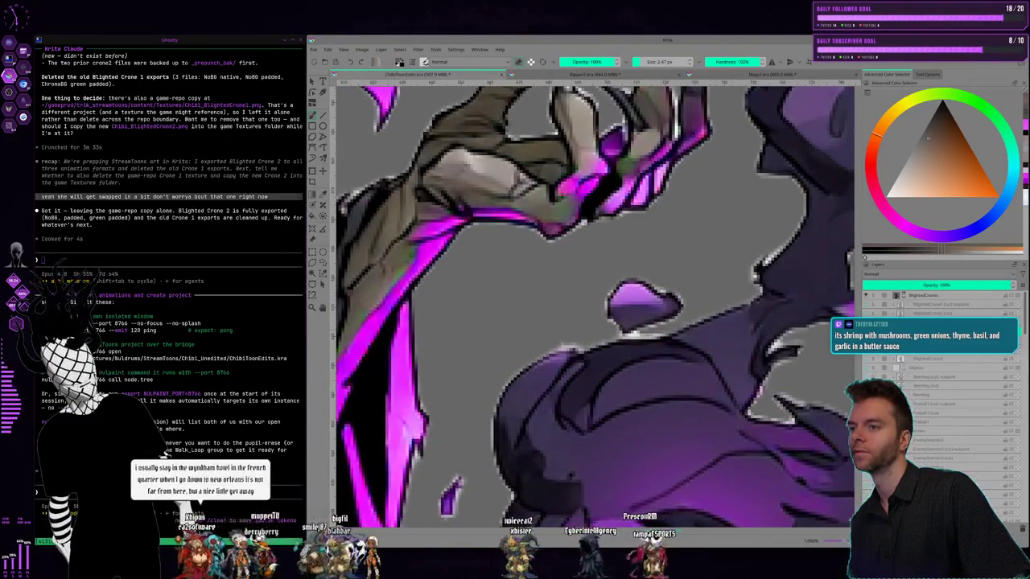
scroll(583, 322, down, 1)
scroll(583, 321, down, 1)
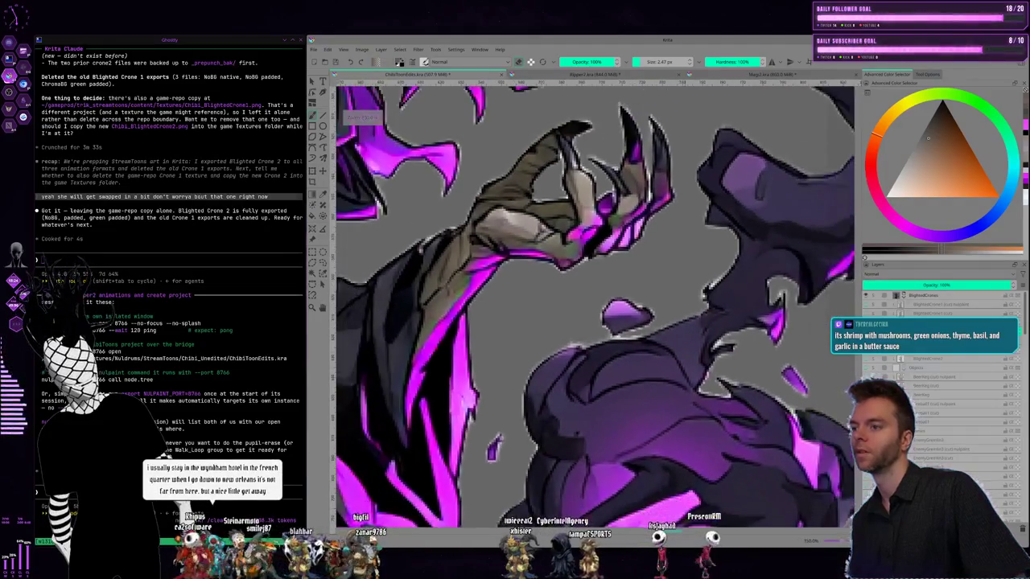
scroll(583, 322, down, 1)
scroll(584, 321, down, 1)
scroll(617, 304, down, 1)
scroll(617, 304, down, 1)
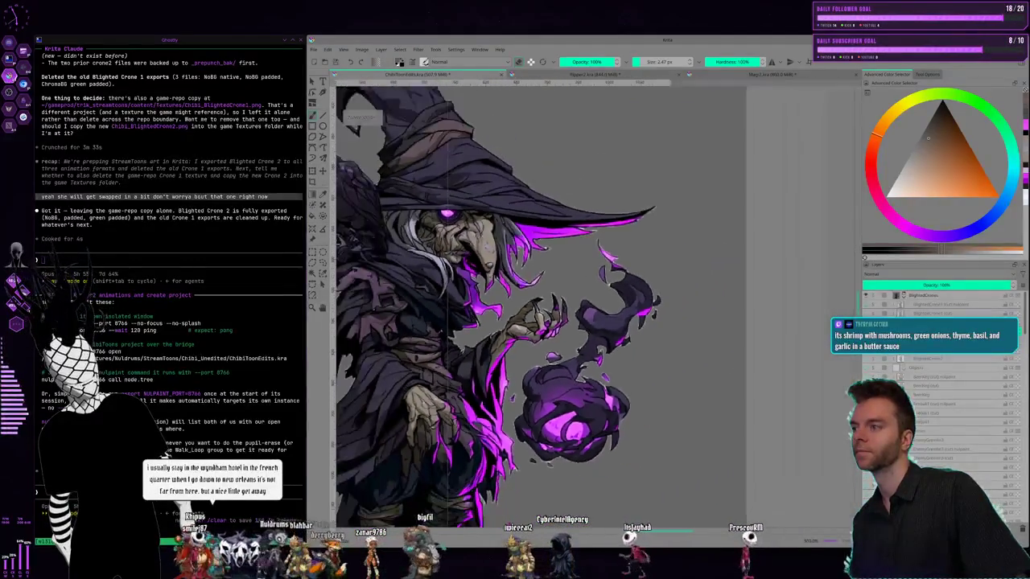
scroll(617, 304, down, 1)
scroll(617, 304, down, 1)
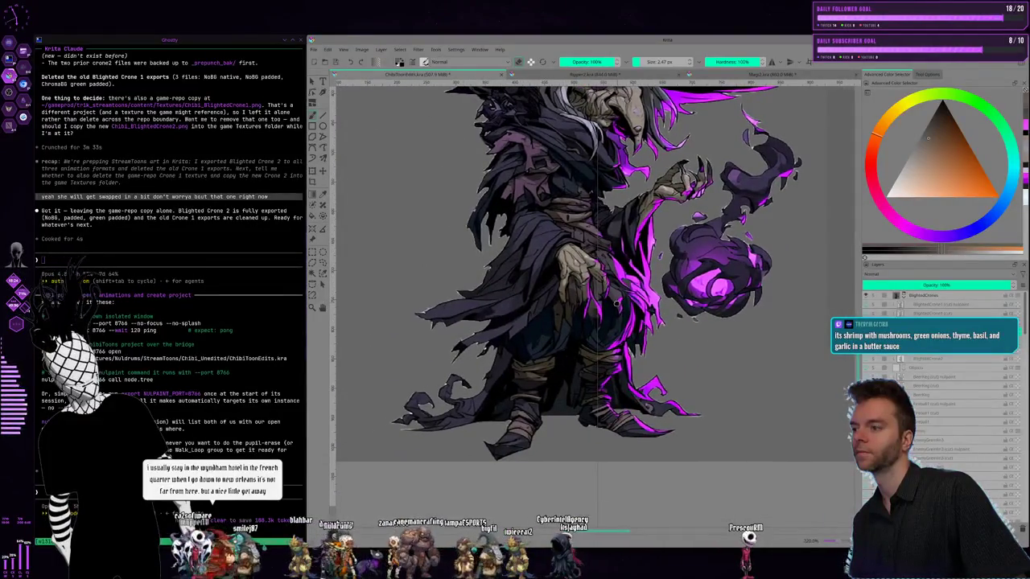
drag(616, 303, 609, 392)
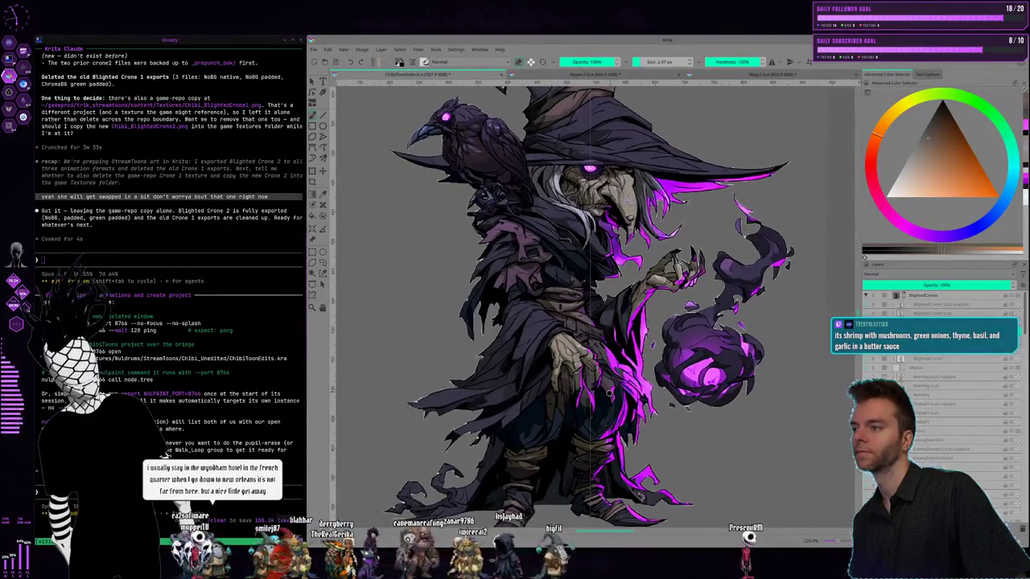
scroll(609, 391, up, 2)
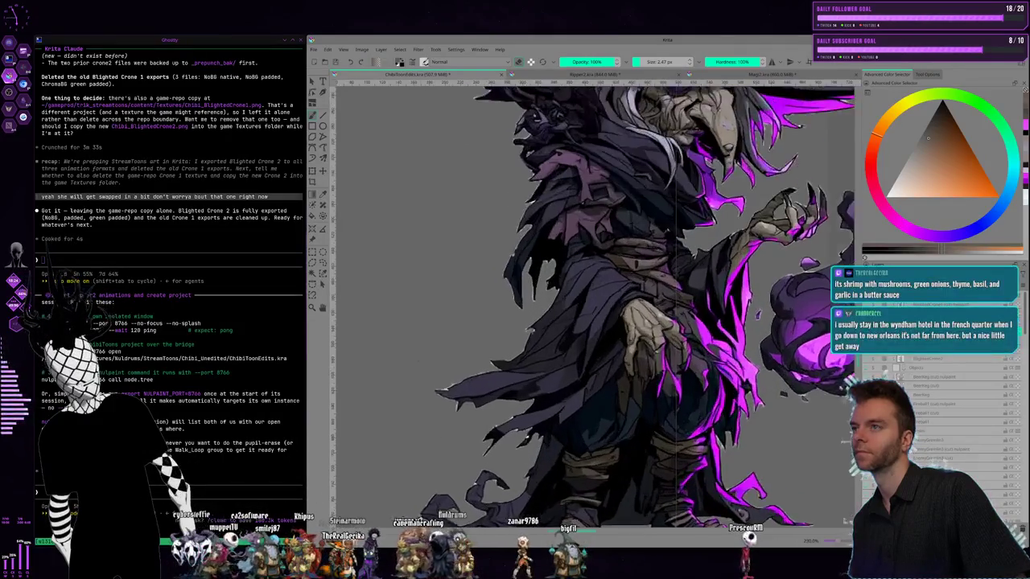
scroll(609, 392, up, 2)
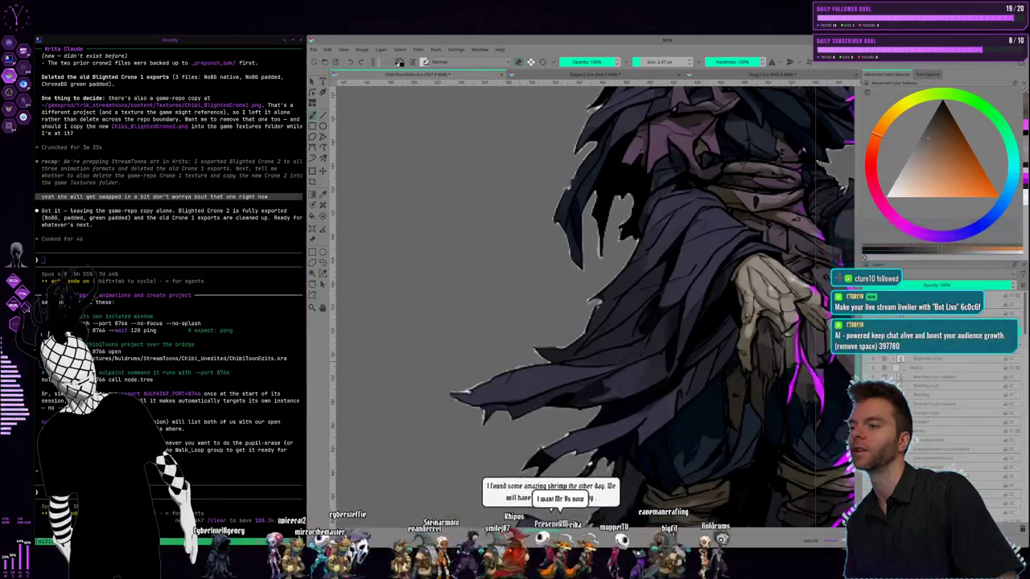
key(minus)
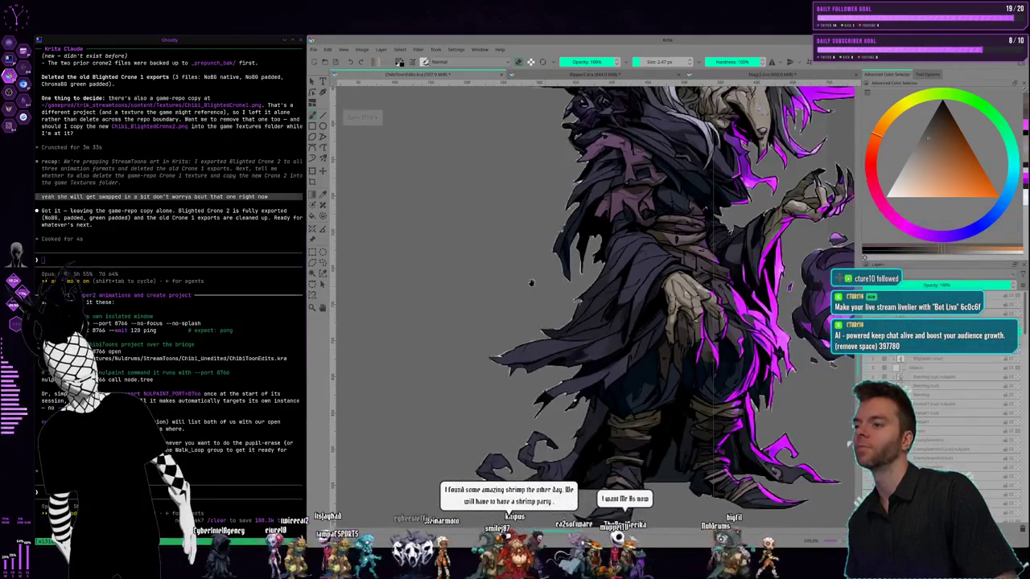
key(minus)
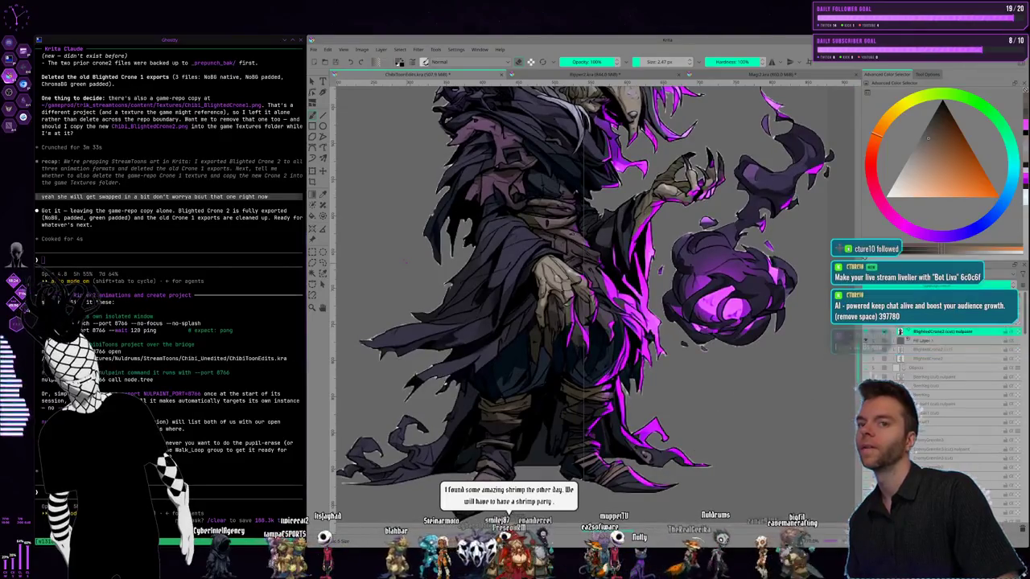
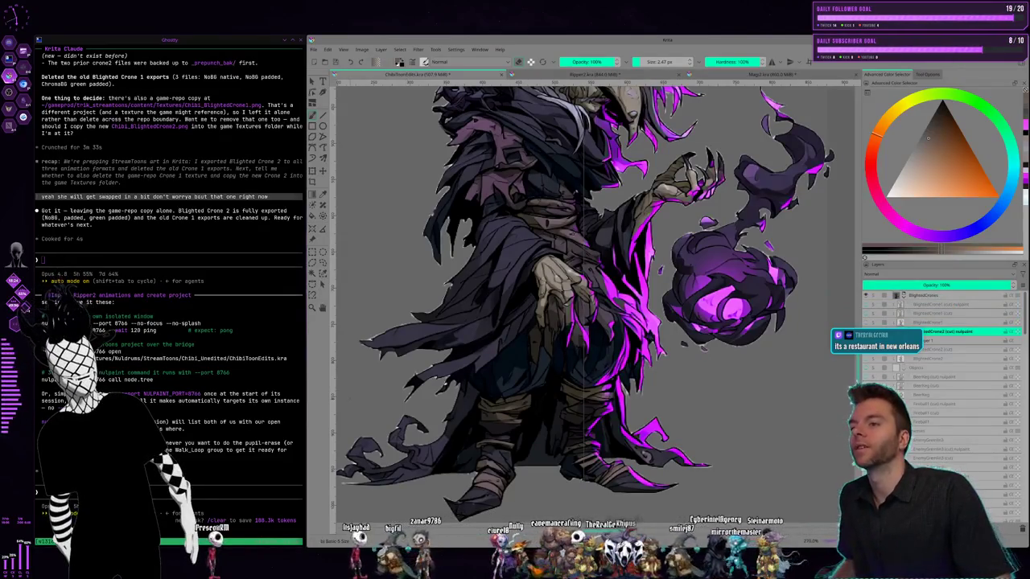
Centre the witch in view, then ask Claude Code to re-export Blighted Crone 2 without her white pixels
scroll(764, 346, up, 1)
scroll(764, 346, up, 1)
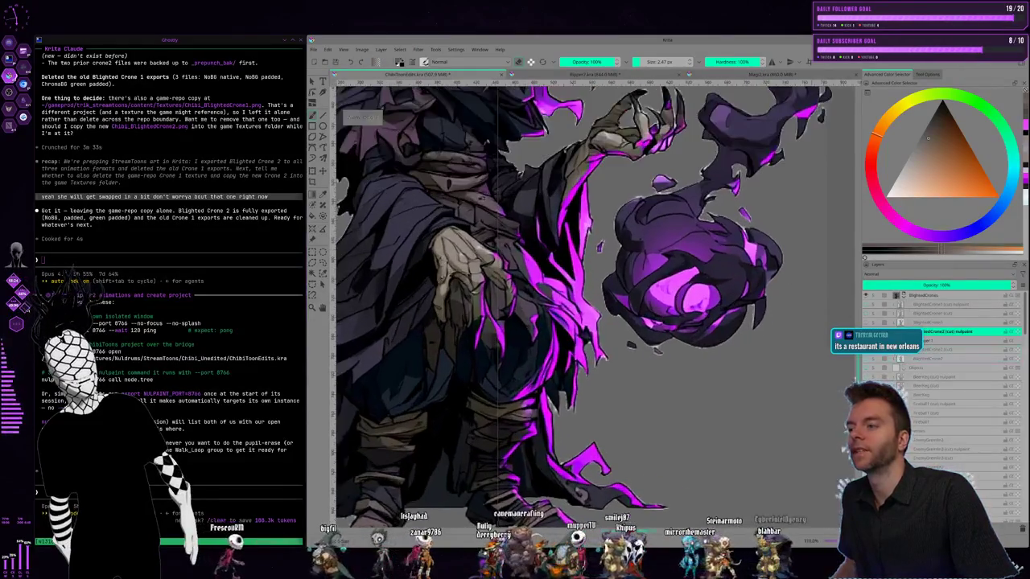
scroll(764, 346, up, 1)
scroll(764, 346, up, 1)
scroll(765, 346, up, 1)
scroll(764, 345, up, 1)
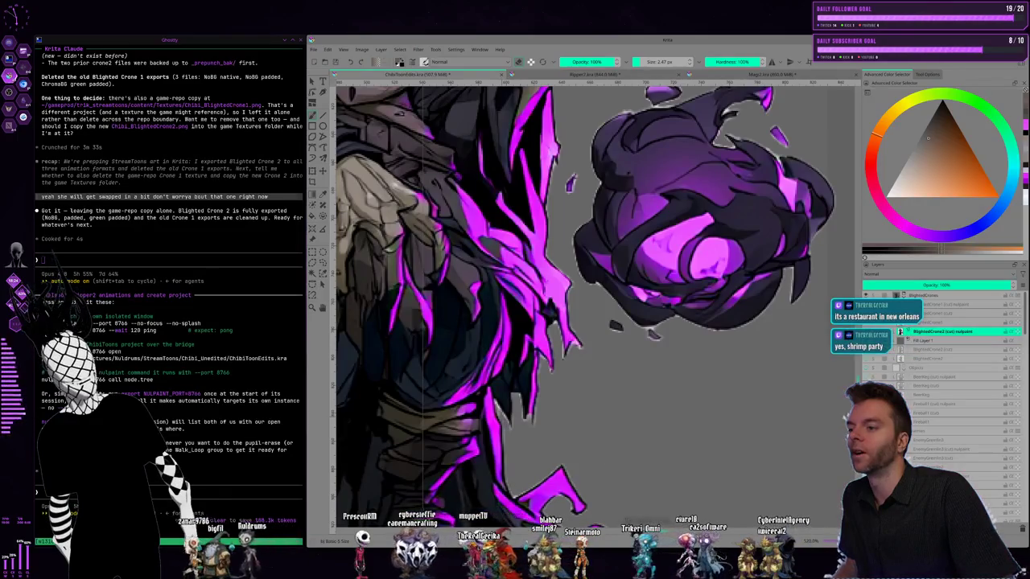
scroll(555, 442, down, 2)
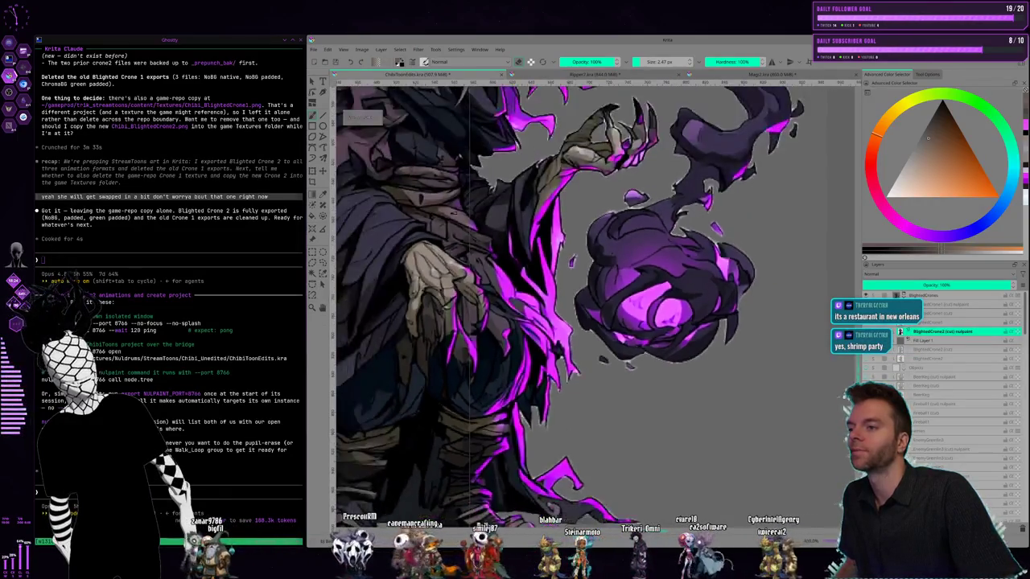
scroll(555, 442, down, 1)
mouse_move(627, 420)
mouse_down()
mouse_move(772, 434)
mouse_move(750, 437)
mouse_move(736, 471)
mouse_up()
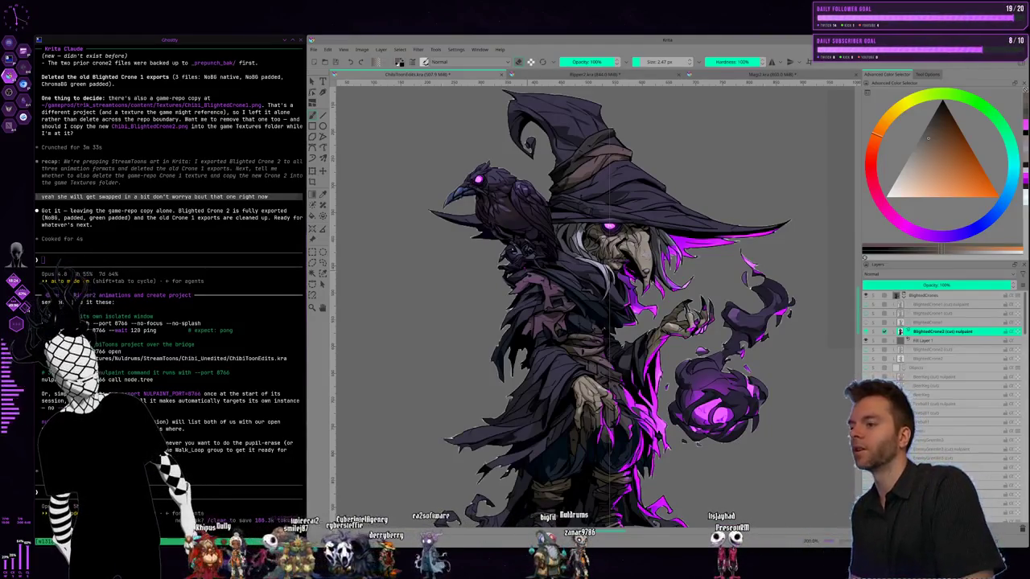
scroll(526, 355, down, 2)
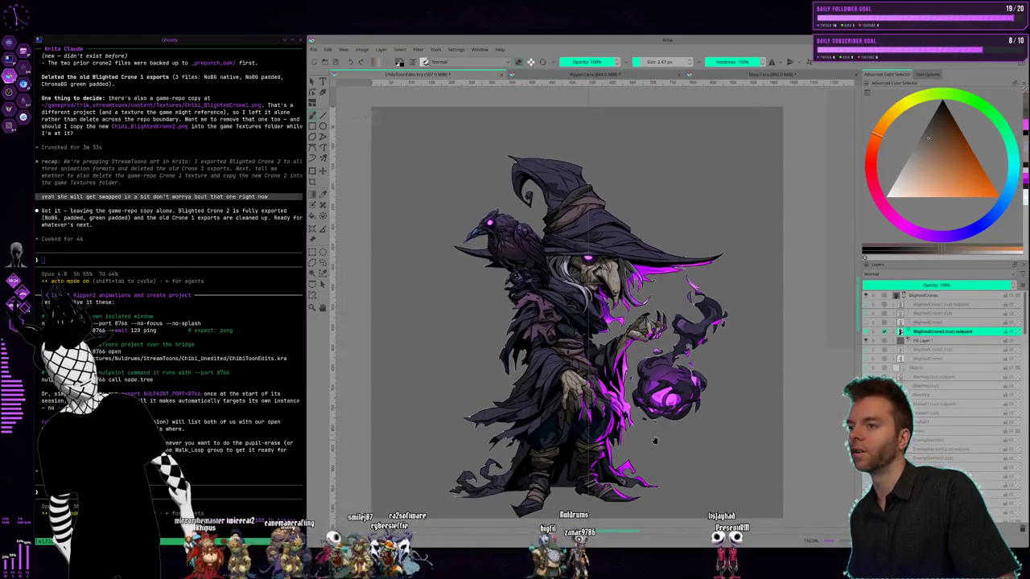
scroll(654, 440, up, 1)
scroll(659, 431, up, 1)
scroll(676, 413, down, 1)
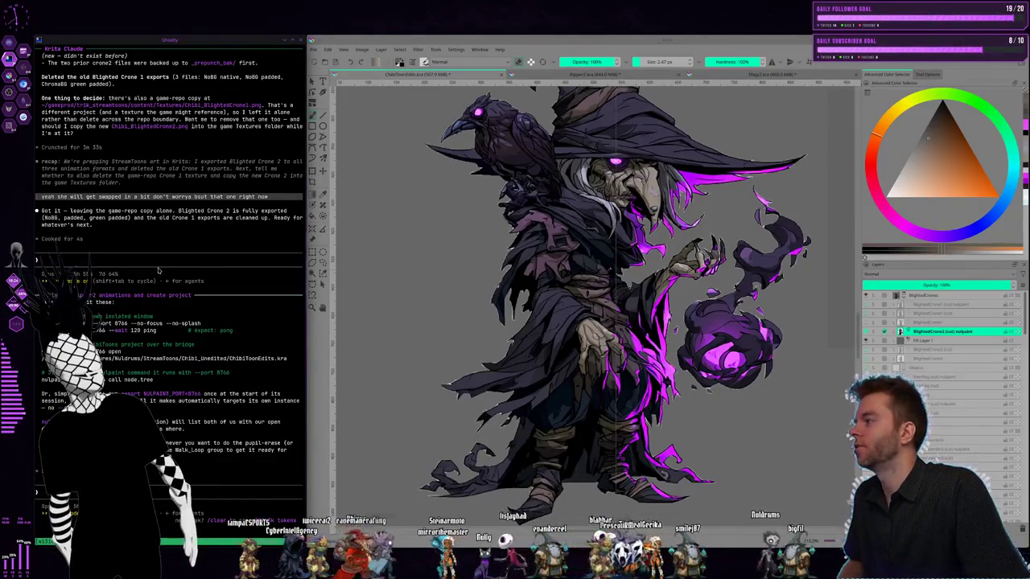
text(can you reexport)
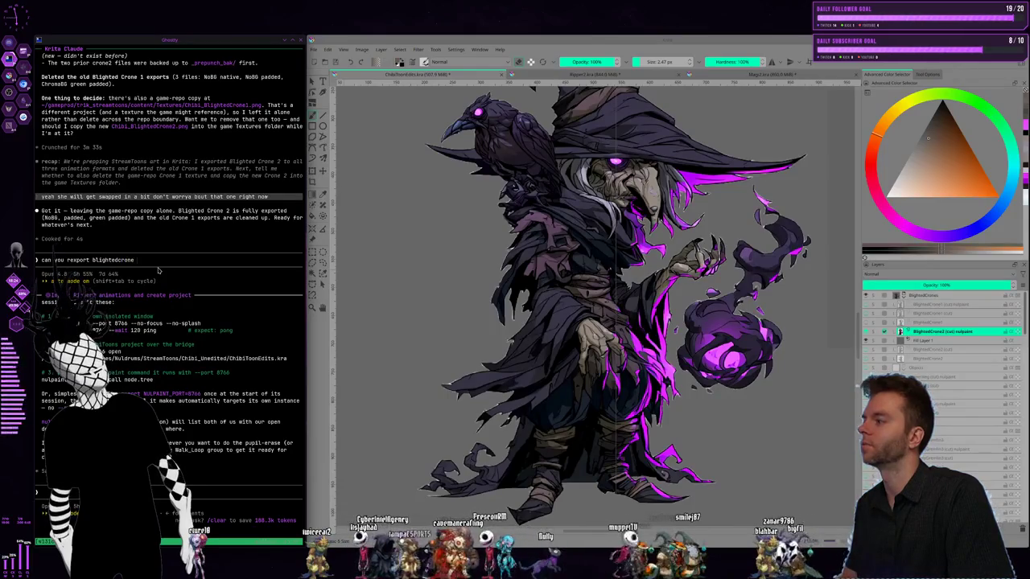
text( blightedcrone 2, i didn't real)
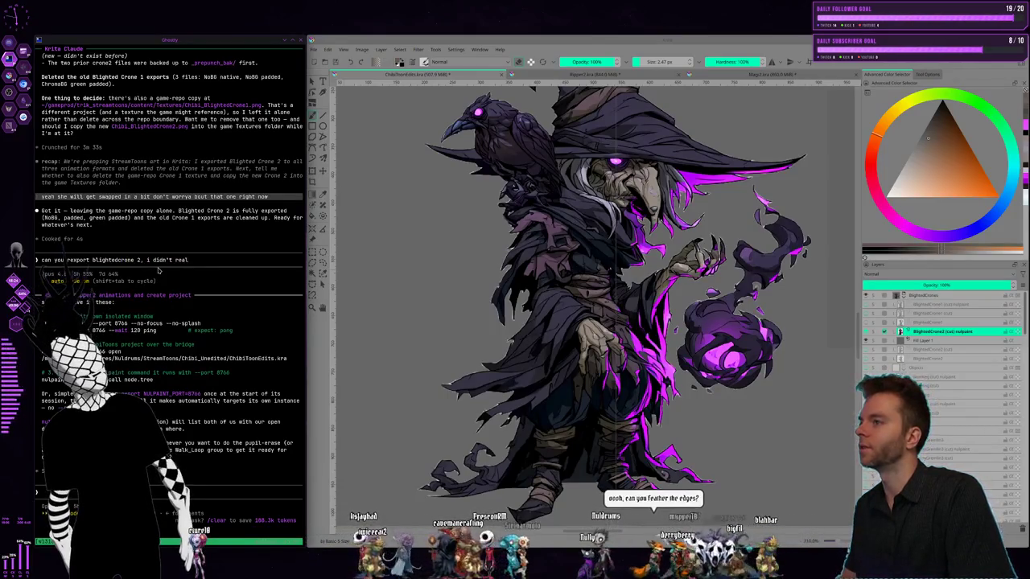
text(ize she had a bunch of white p)
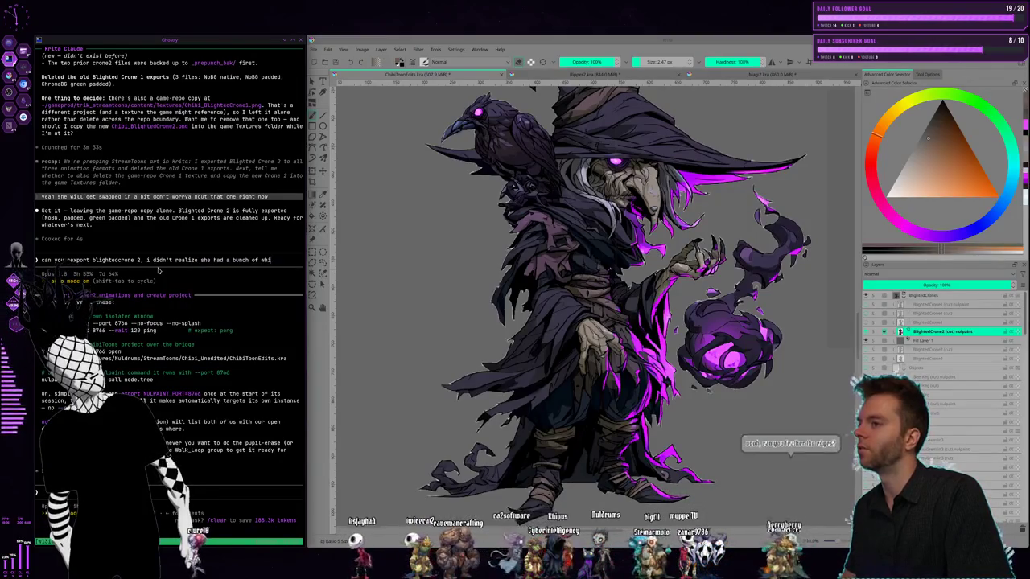
text(ixel)
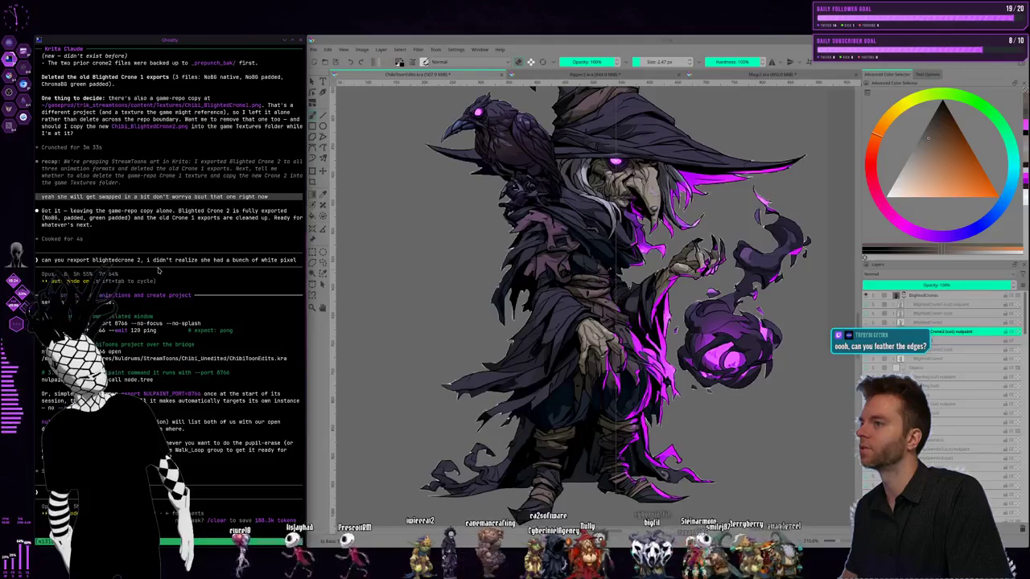
text(s)
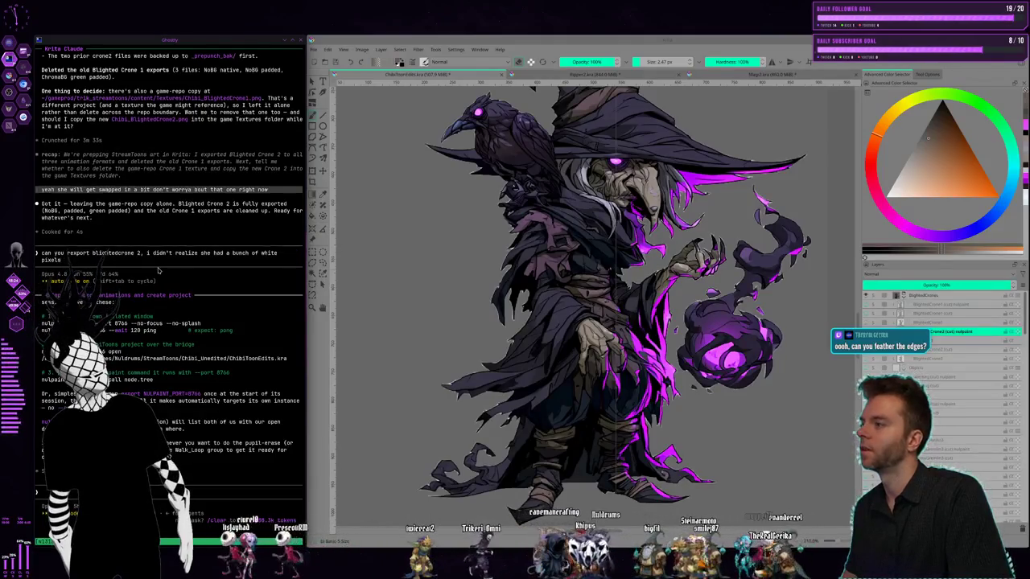
text( in places that)
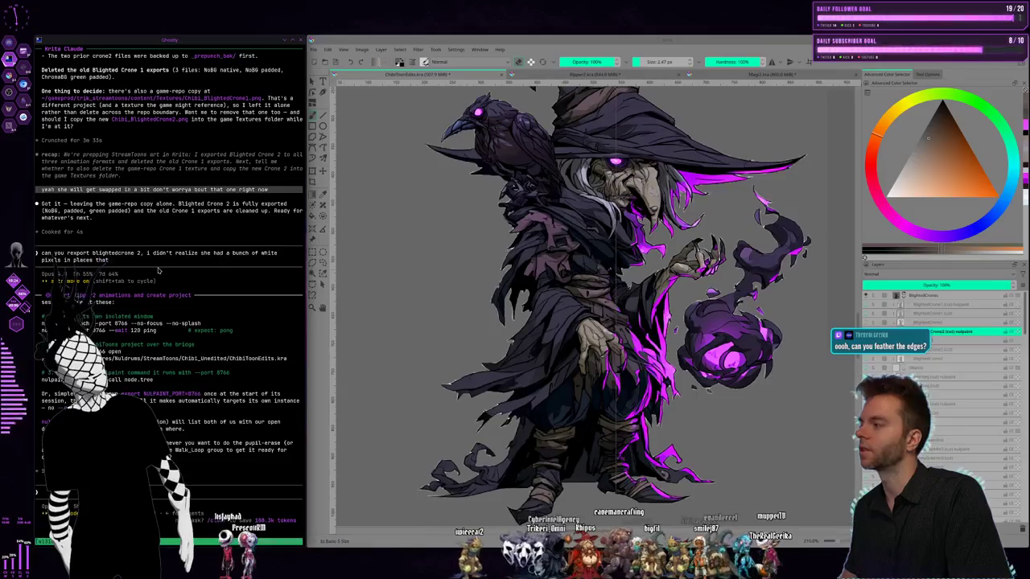
text( was magically causing ice cubes to show up on her)
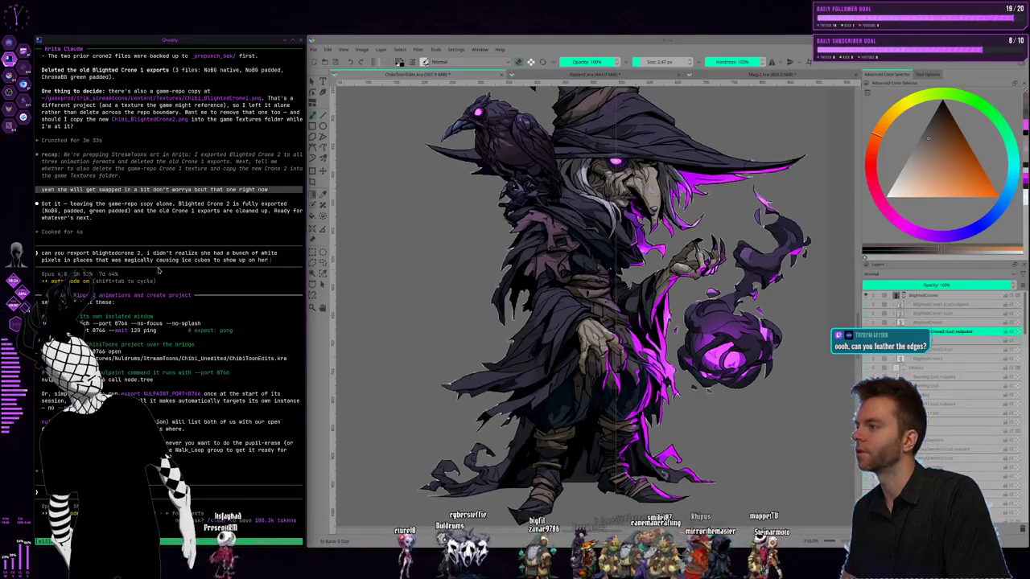
text( in the animations)
key(Return)
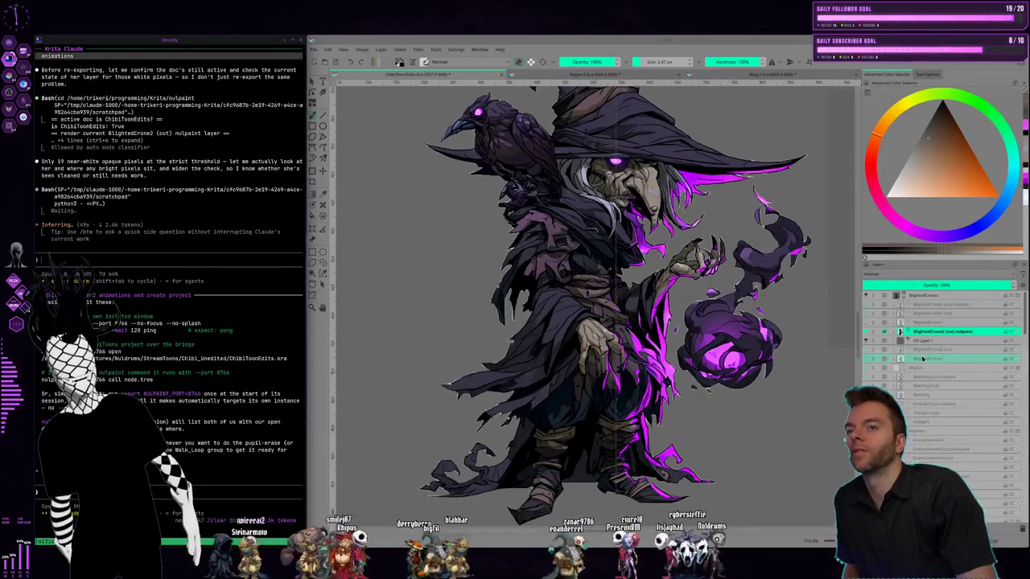
Select Fill Layer 1 and start dragging it lower in the layer stack
click(929, 341)
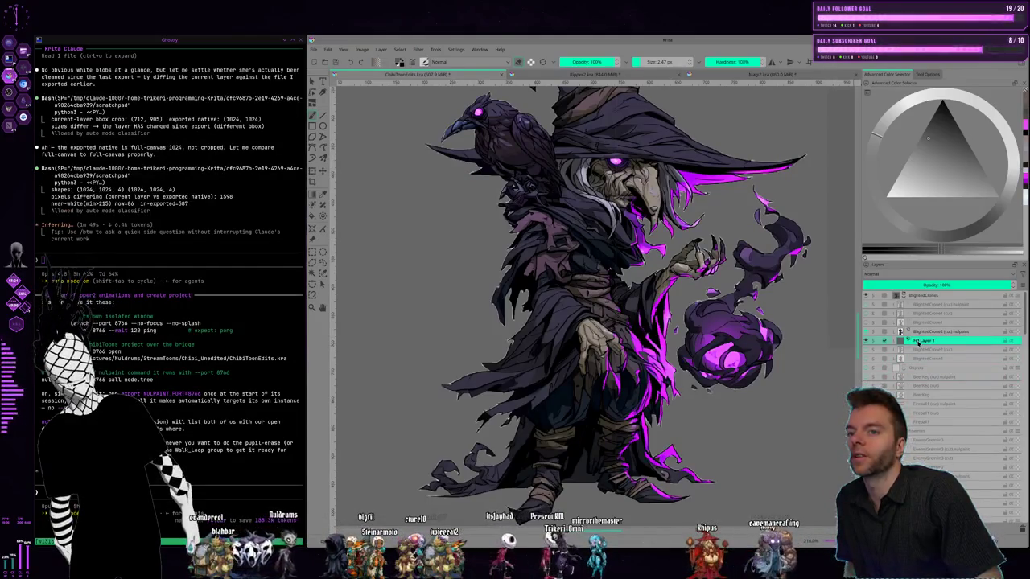
mouse_move(909, 340)
mouse_down()
mouse_move(937, 442)
mouse_move(1015, 511)
mouse_up()
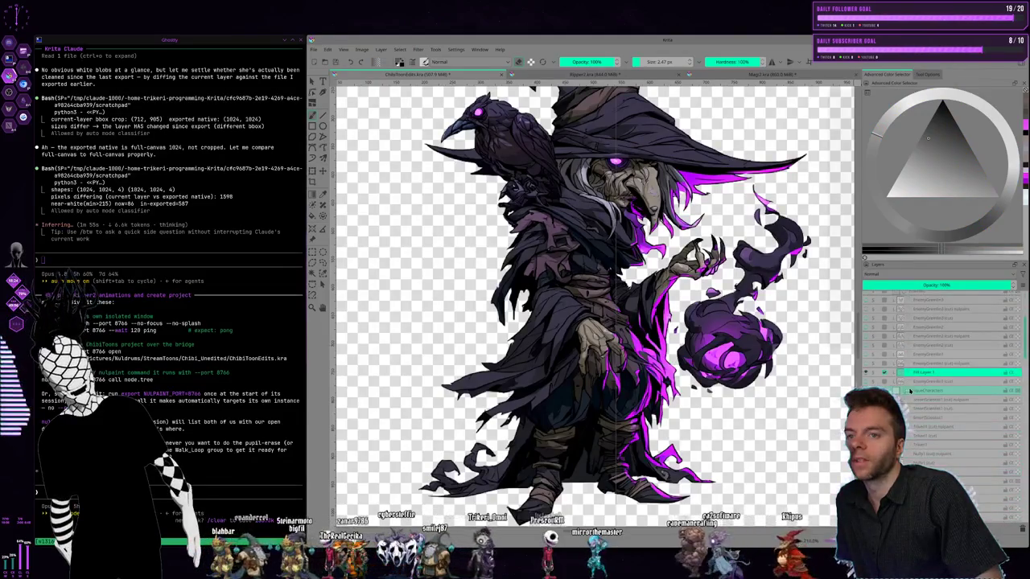
Drag Fill Layer 1 down below the Blighted Crone layers in the stack
scroll(930, 326, down, 2)
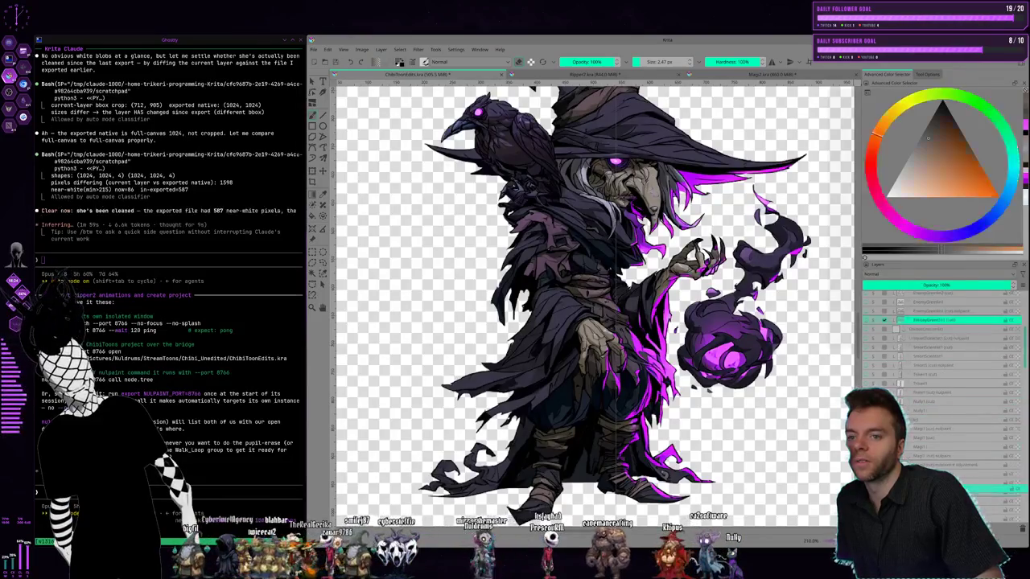
scroll(903, 351, down, 1)
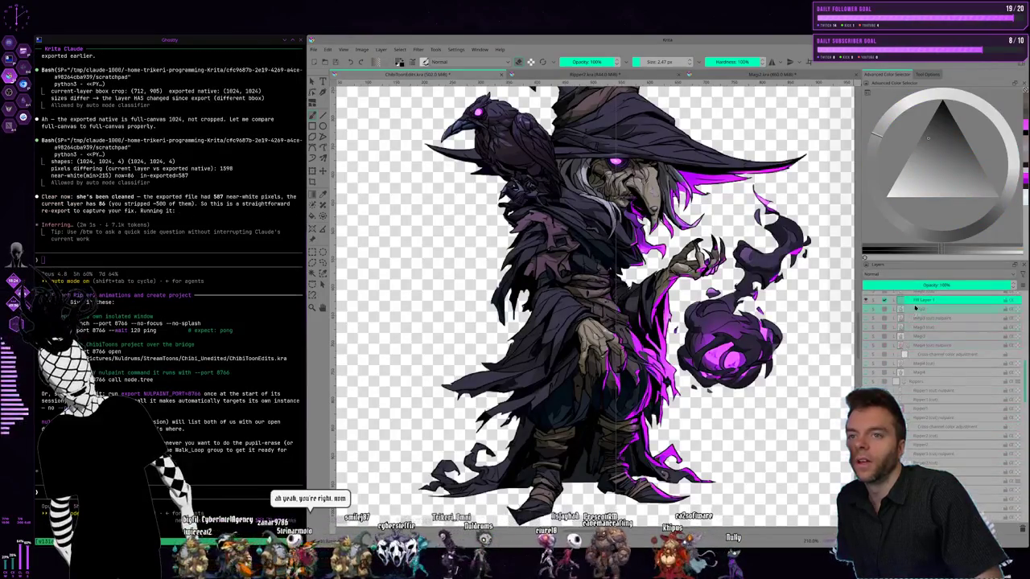
click(933, 419)
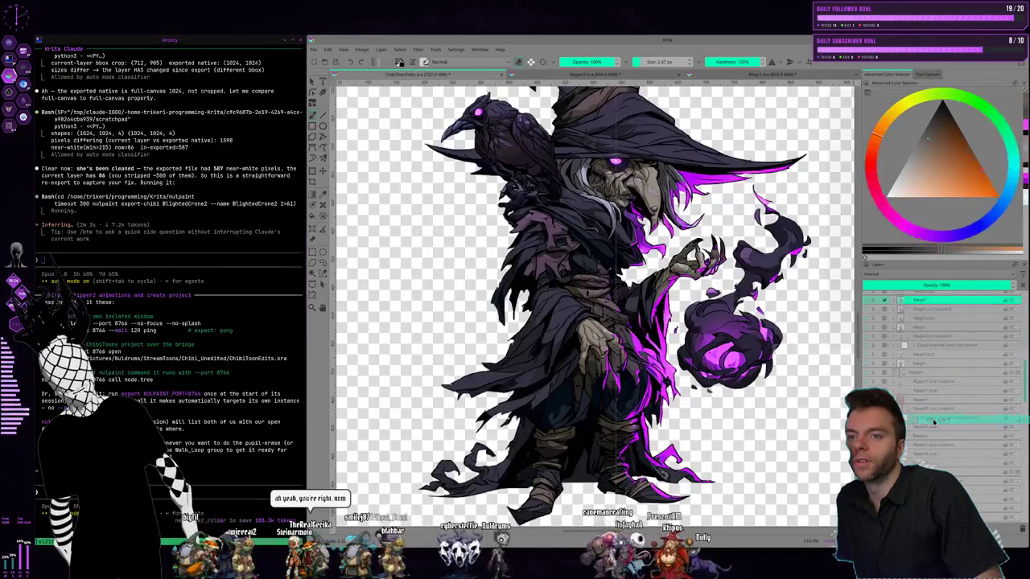
scroll(933, 419, down, 4)
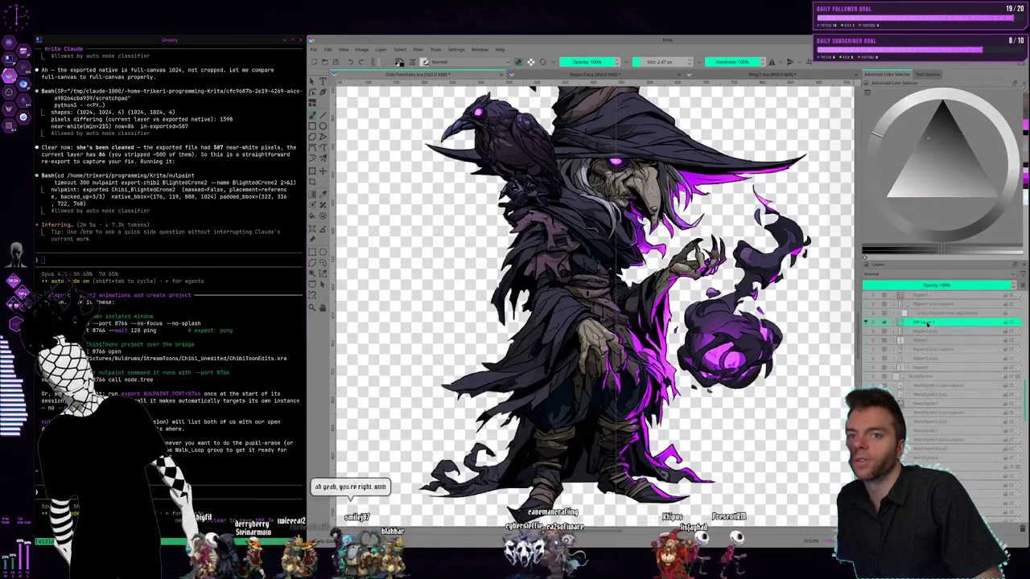
ctrl+click(919, 427)
scroll(926, 388, down, 1)
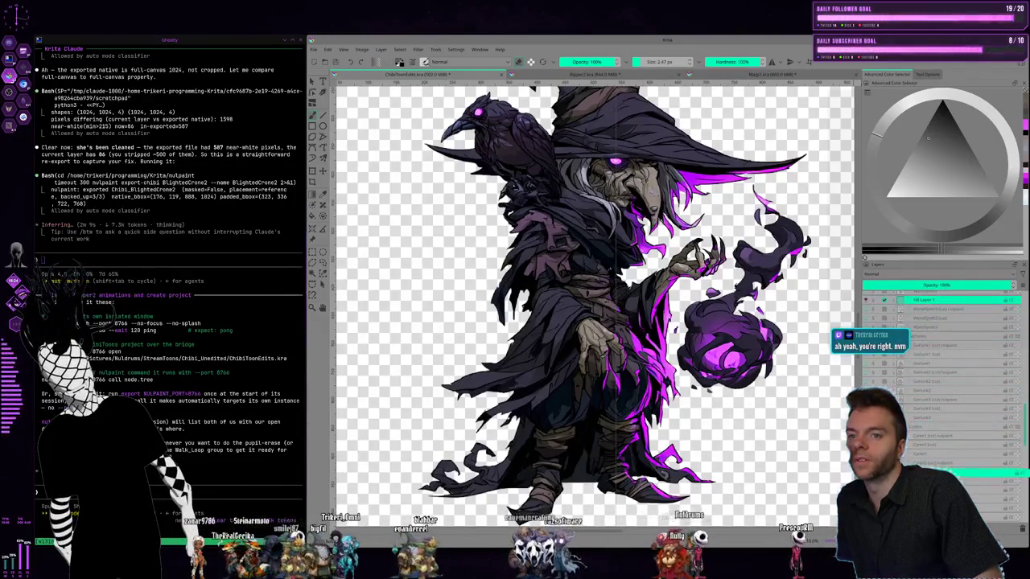
mouse_move(918, 301)
mouse_down()
mouse_move(925, 464)
mouse_move(925, 455)
mouse_up()
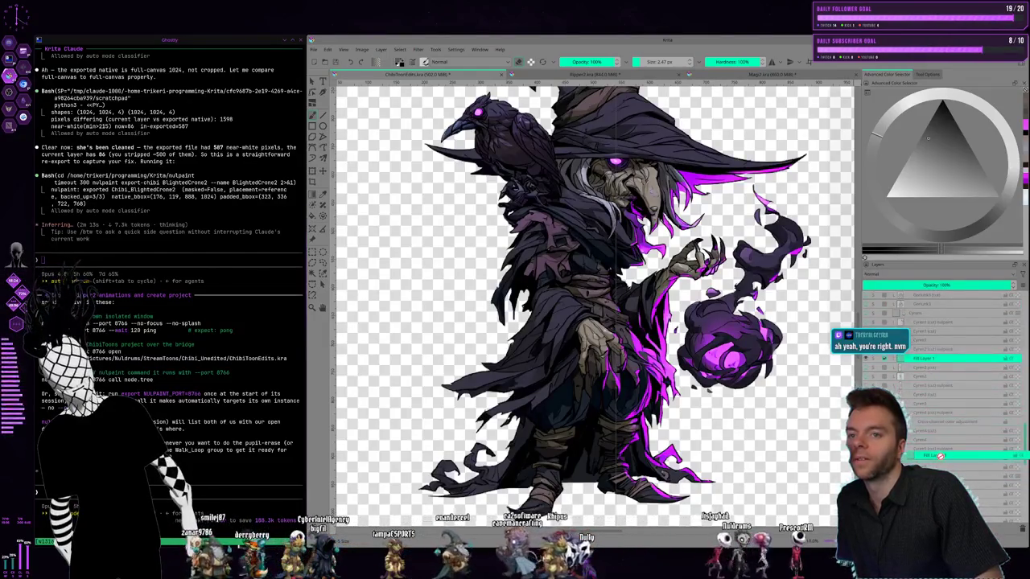
drag(931, 364, 961, 479)
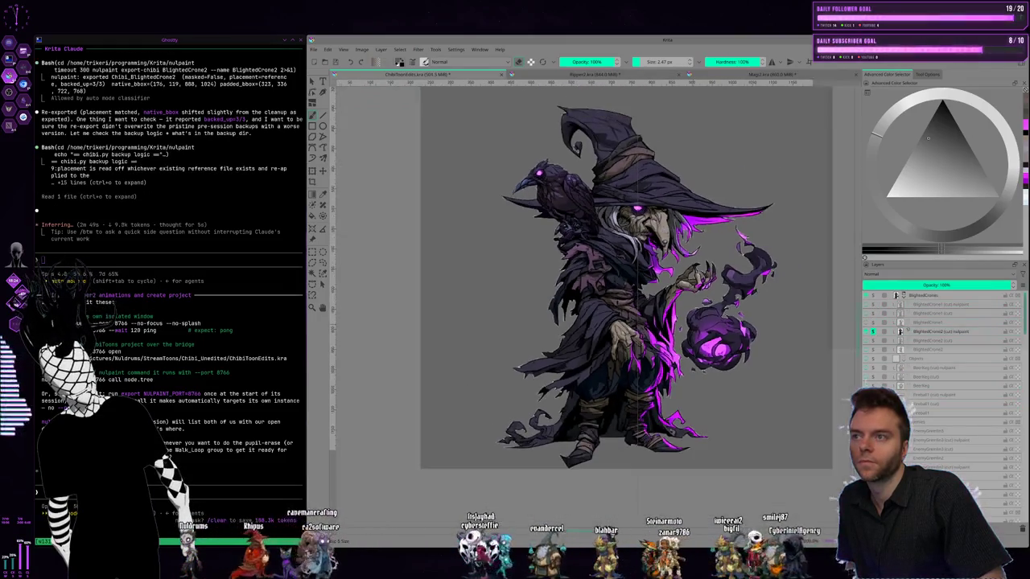
Show the green-eyed staff witch, hide the crone's purple magic, and bring up the app launcher
click(873, 325)
click(878, 339)
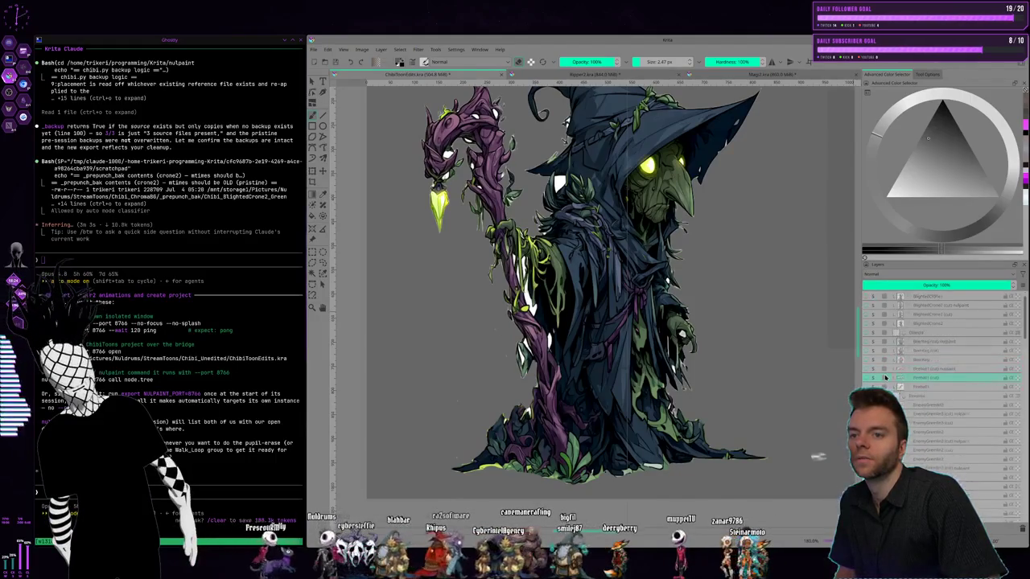
scroll(877, 330, down, 2)
scroll(880, 354, down, 2)
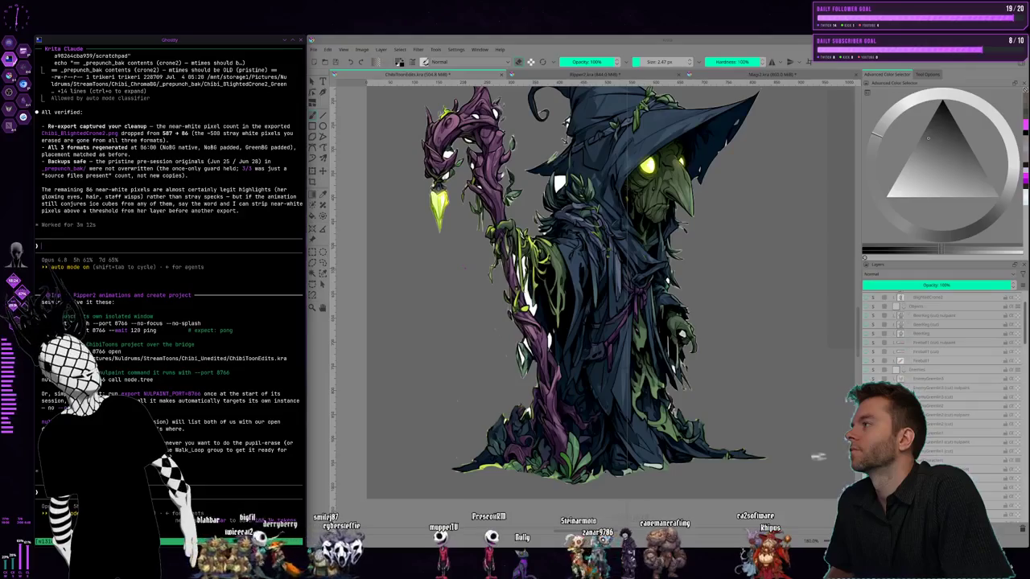
key(alt+space)
Dismiss the launcher and move to the desktop with Kling AI's video generation page
text(vsco)
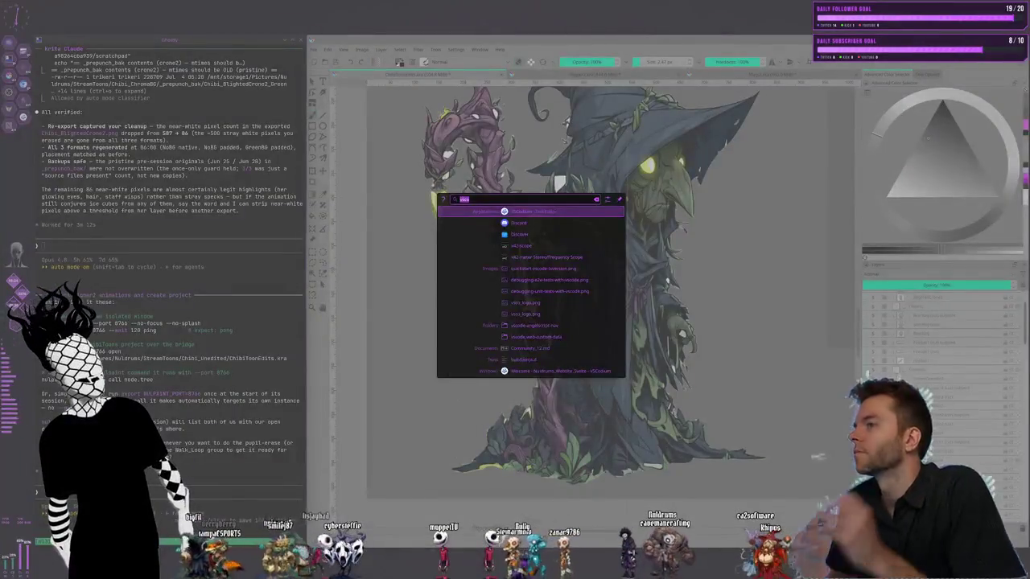
key(Escape)
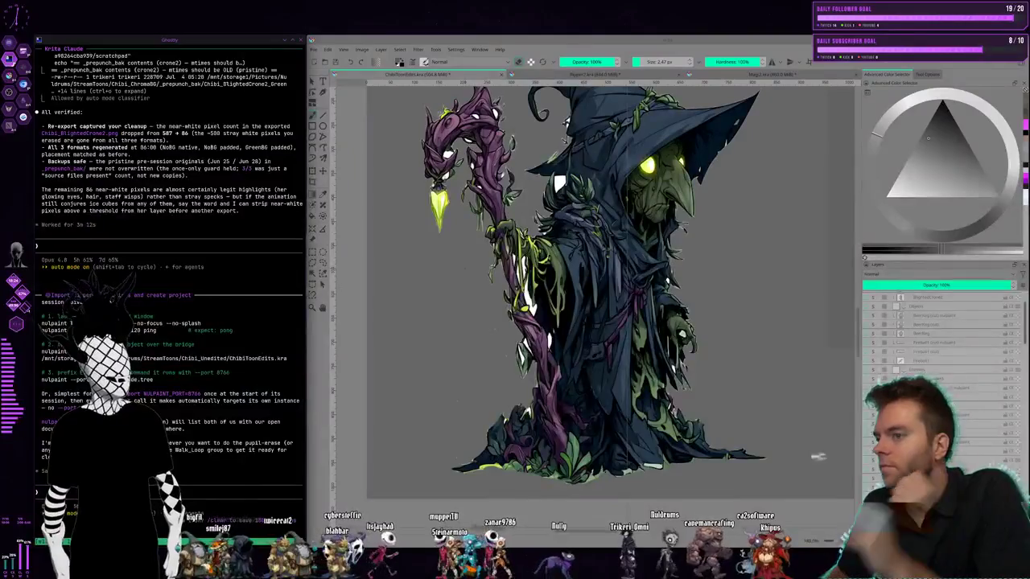
key(ctrl+F2)
key(ctrl+F1)
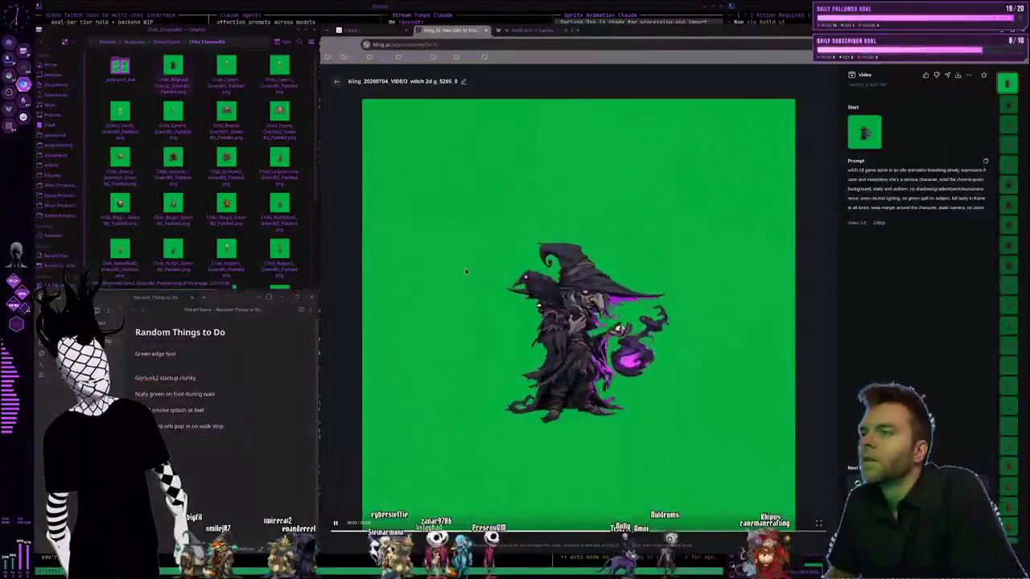
key(Escape)
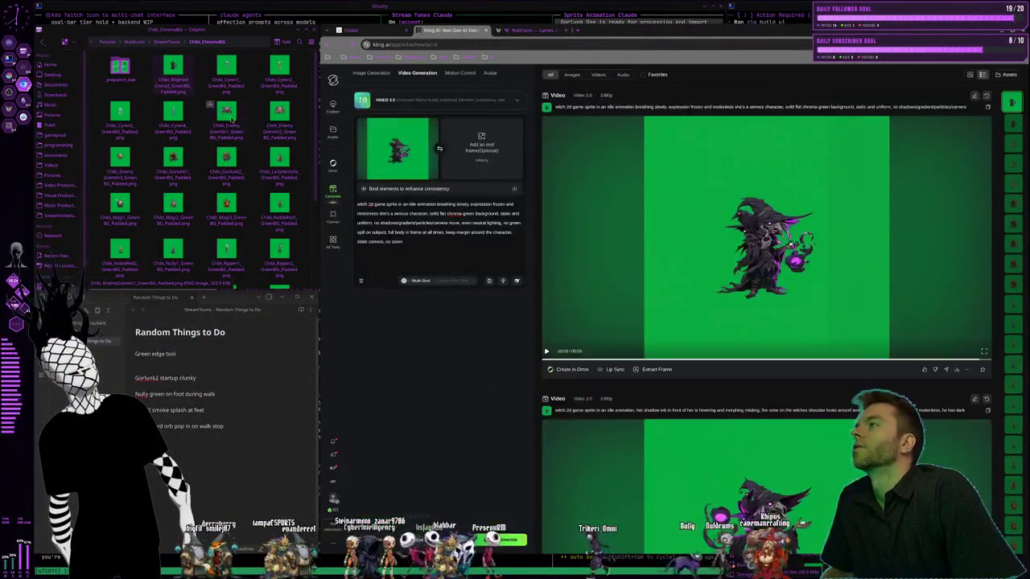
Set Chibi_BlightedCrone2_GreenBG_Padded.png as the start frame and remove the leftover end frame
double_click(190, 90)
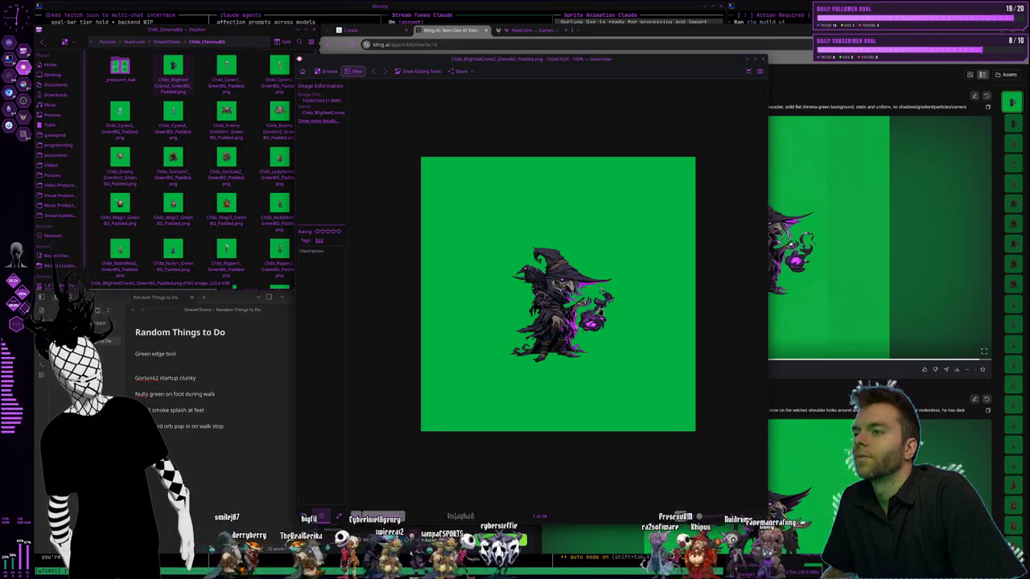
click(762, 62)
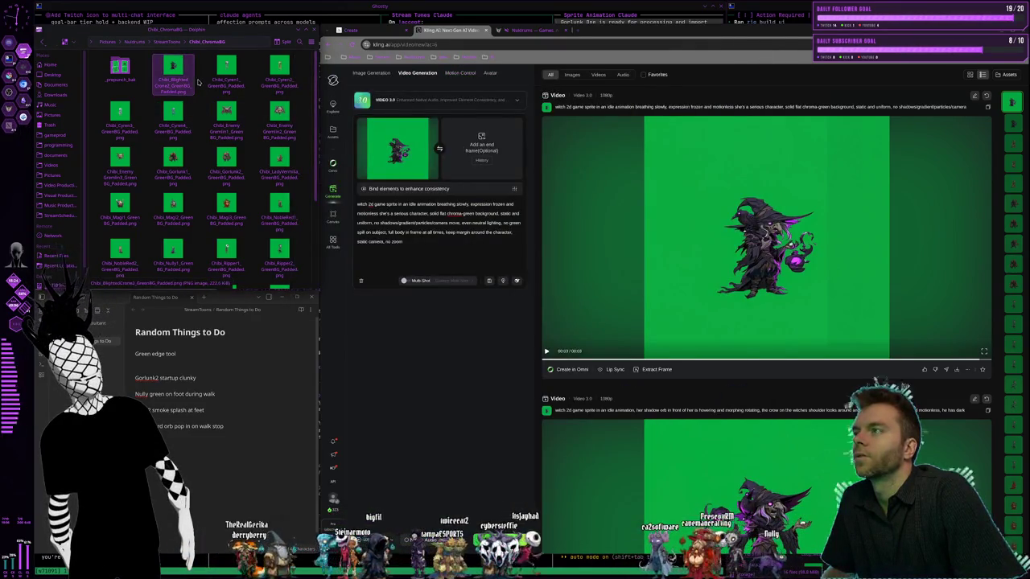
drag(196, 81, 399, 153)
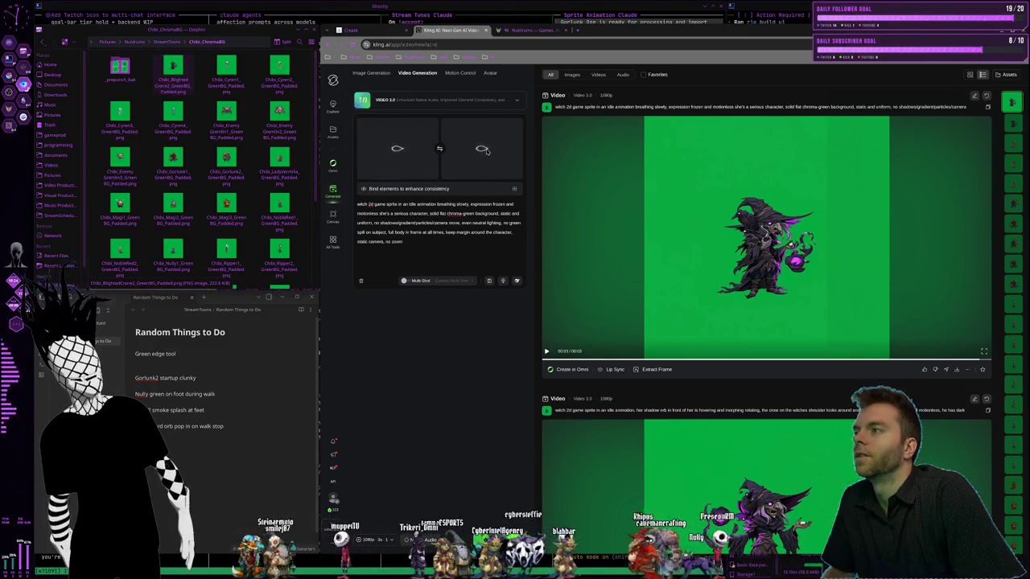
mouse_move(397, 149)
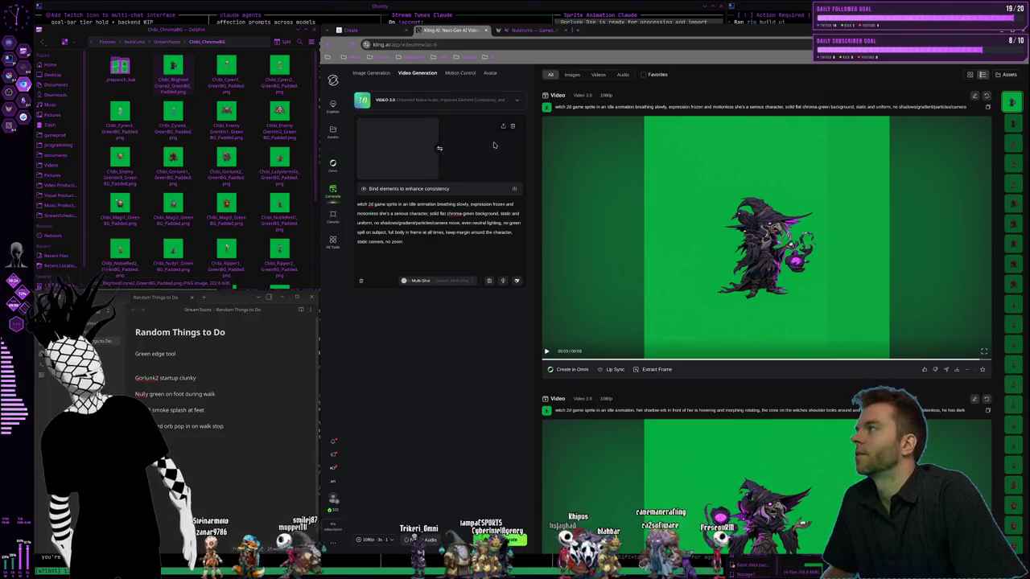
click(514, 126)
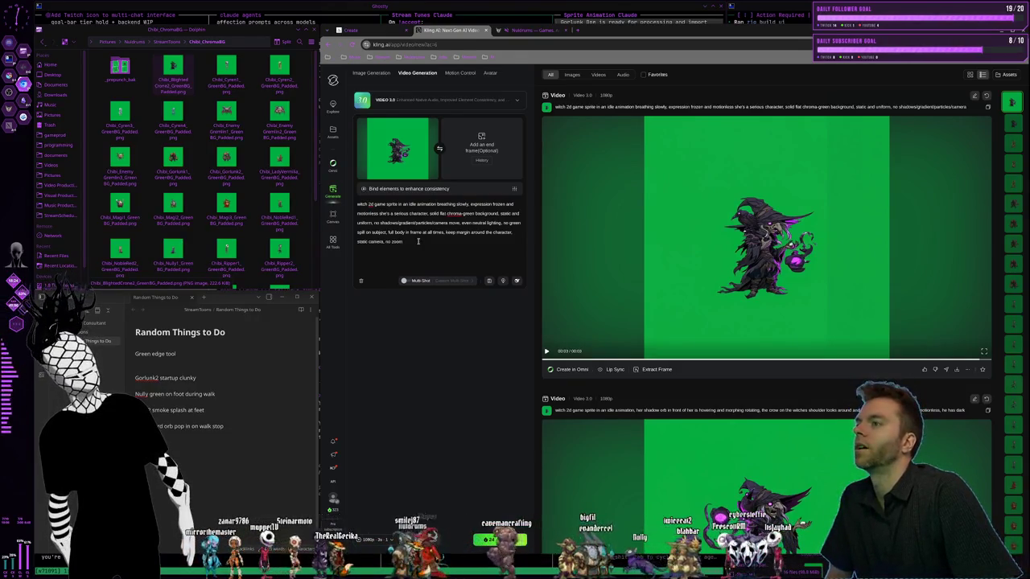
Preview the Blighted Crone 2 sprite again and place the cursor in the video prompt
double_click(184, 74)
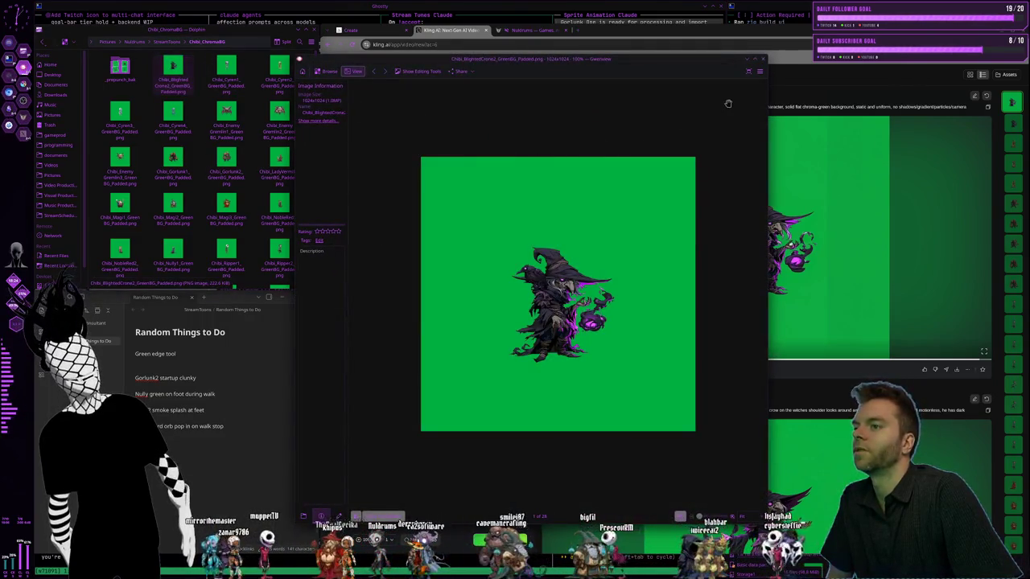
click(764, 59)
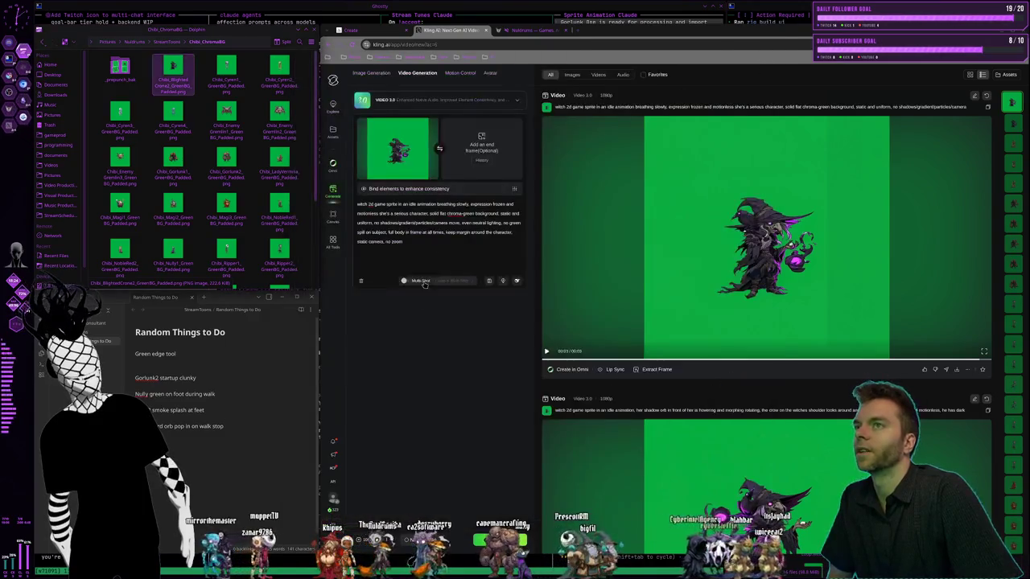
click(437, 247)
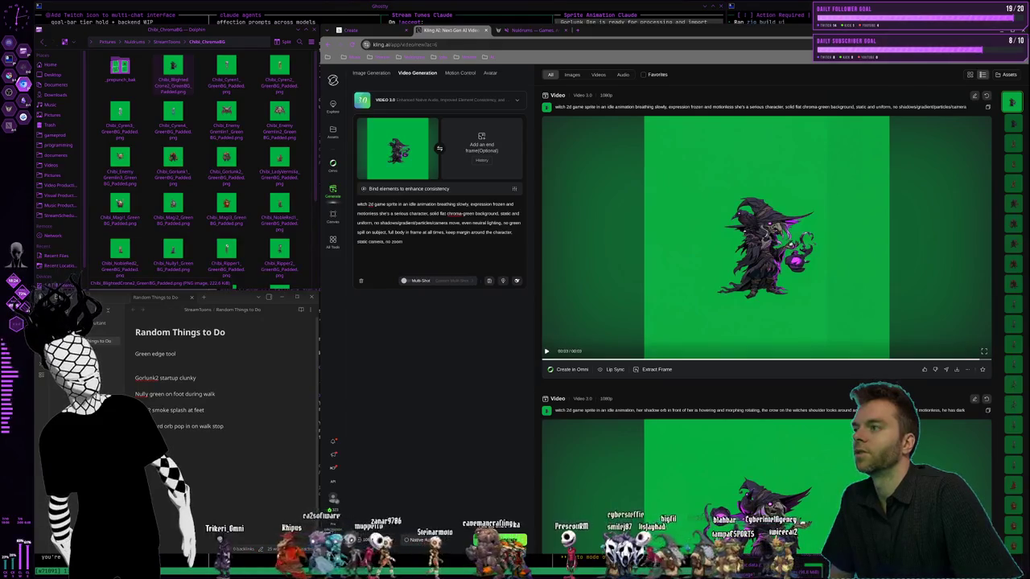
Play the breathing-idle witch video, then move to the Nuldrums website tab
click(547, 351)
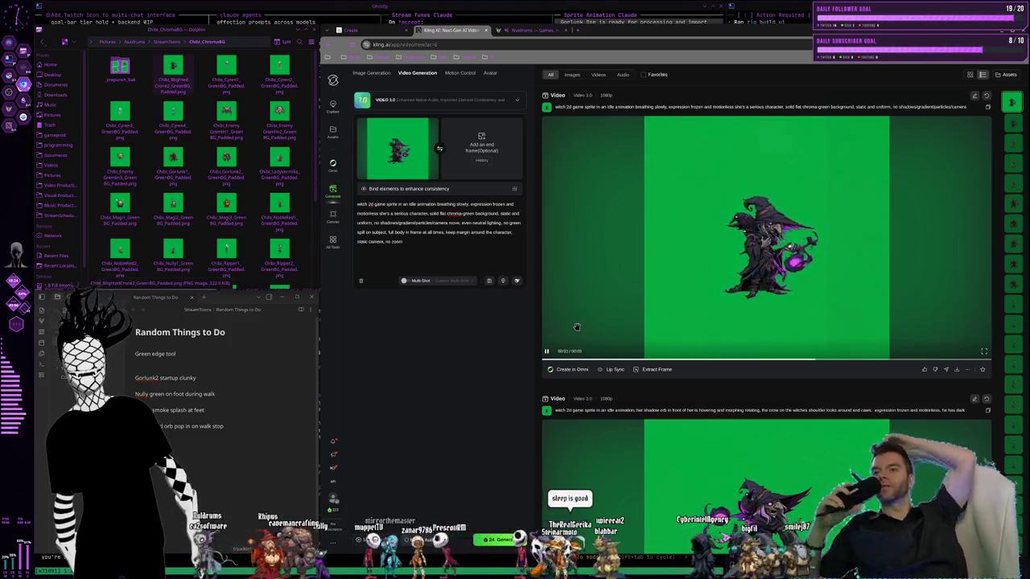
scroll(589, 253, down, 2)
scroll(590, 254, up, 2)
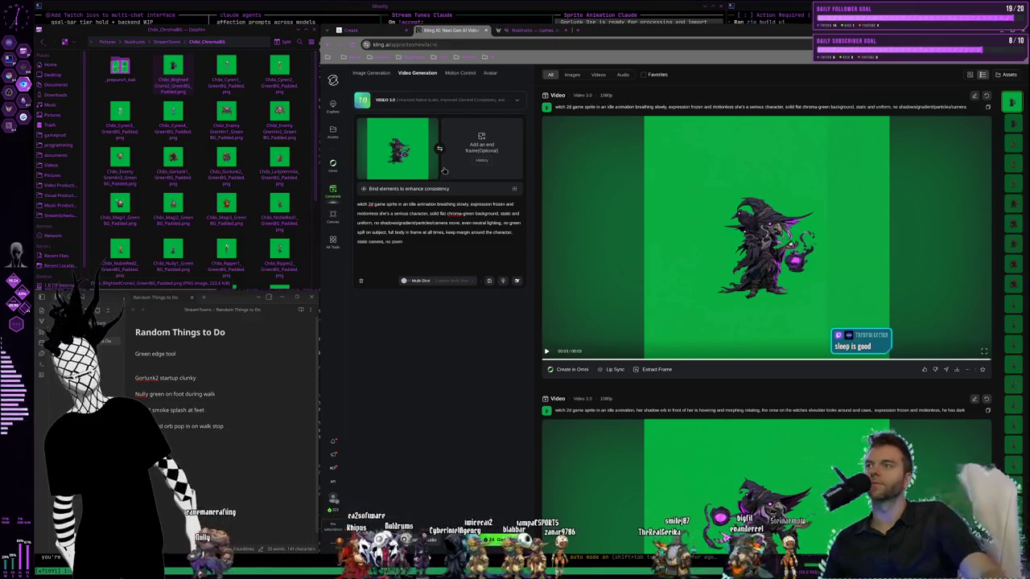
click(530, 29)
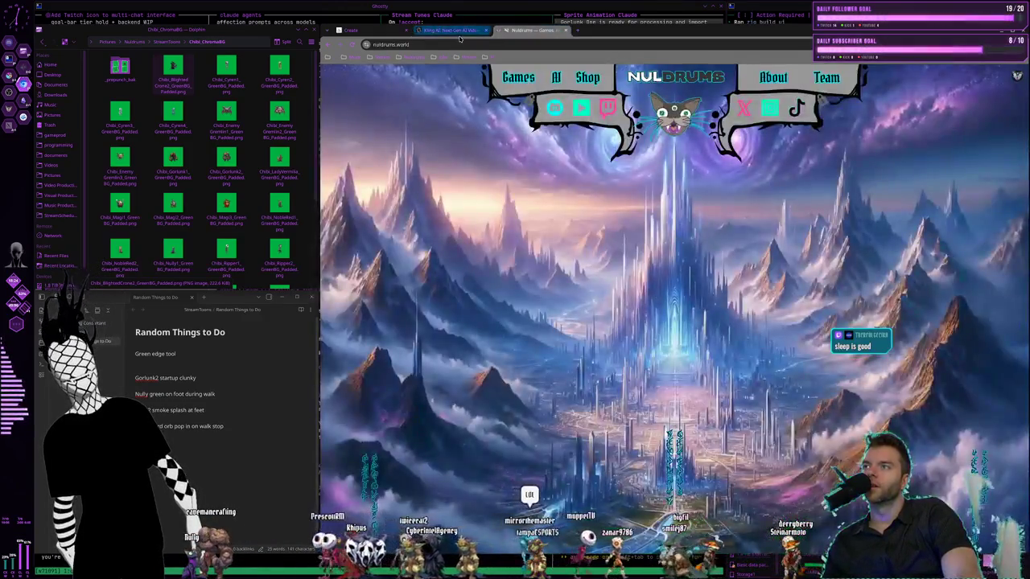
Return to Kling AI's video page, scroll up the results, and briefly check the image gallery
click(455, 30)
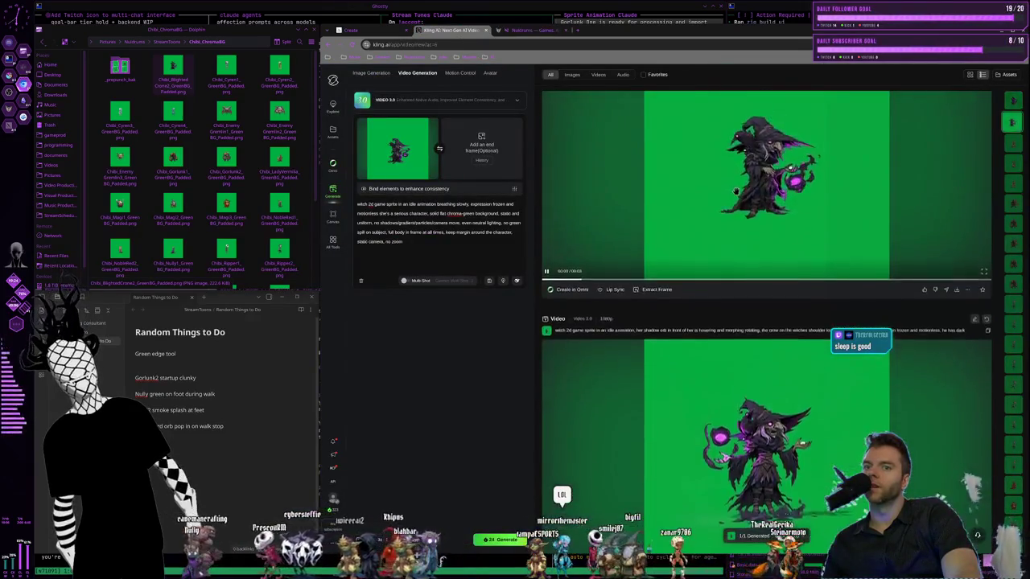
scroll(695, 246, up, 2)
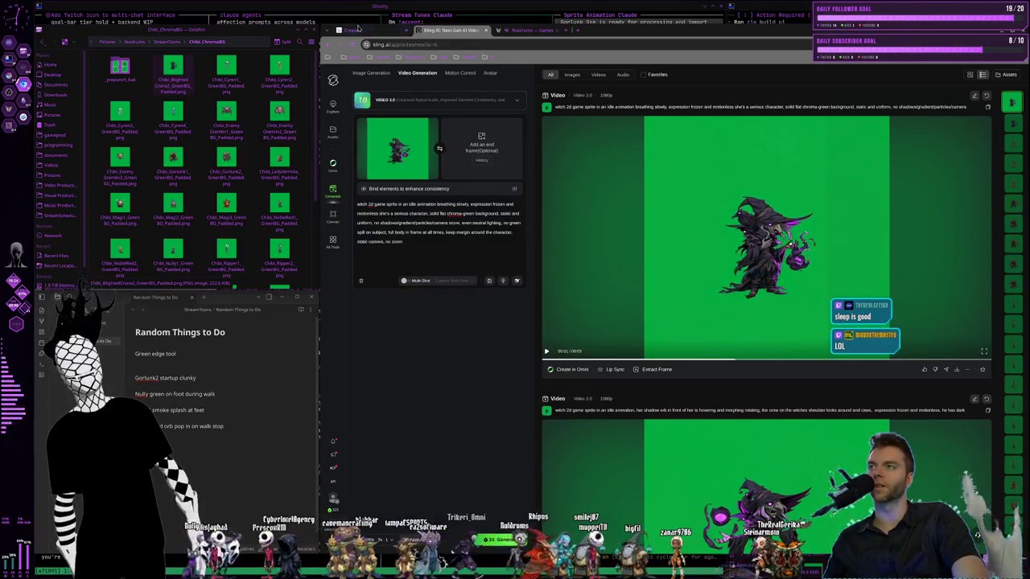
click(362, 31)
click(456, 31)
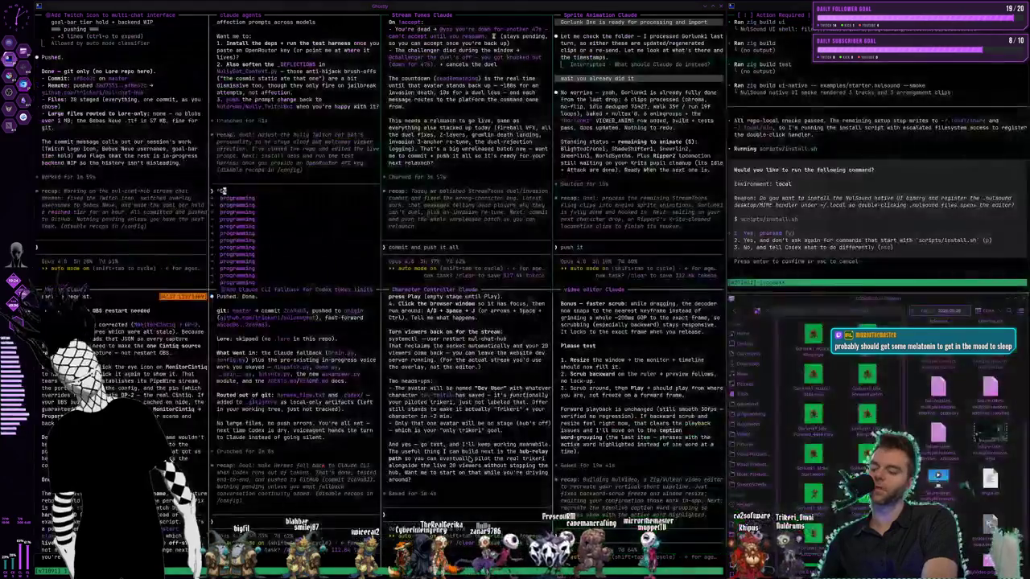
Switch workspaces past the Ghostty terminals on to the Krita workspace
key(super+2)
key(super+3)
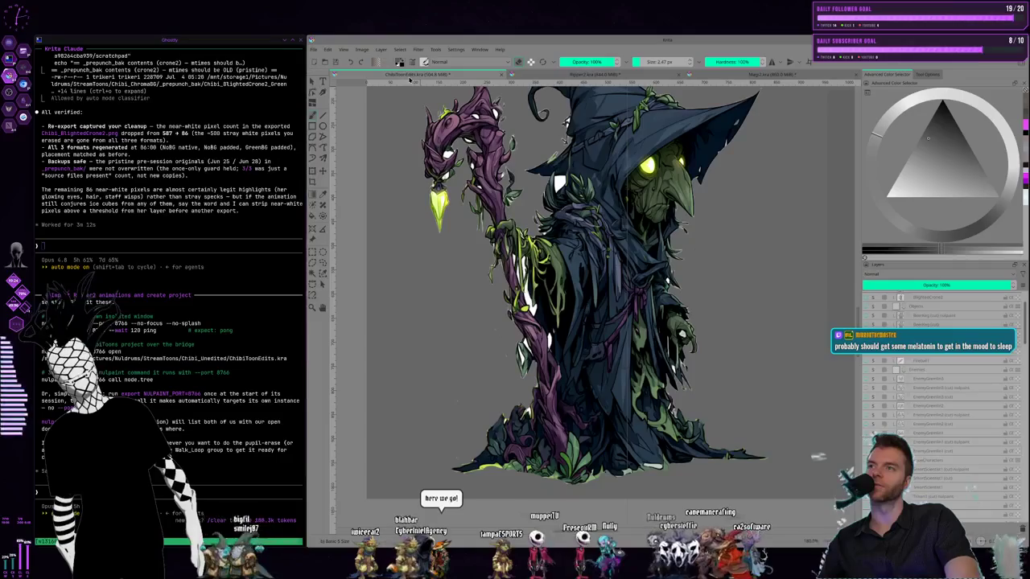
Open StreamTunesEnvironments.kra from the StreamToons folder via File > Open
click(314, 50)
click(314, 50)
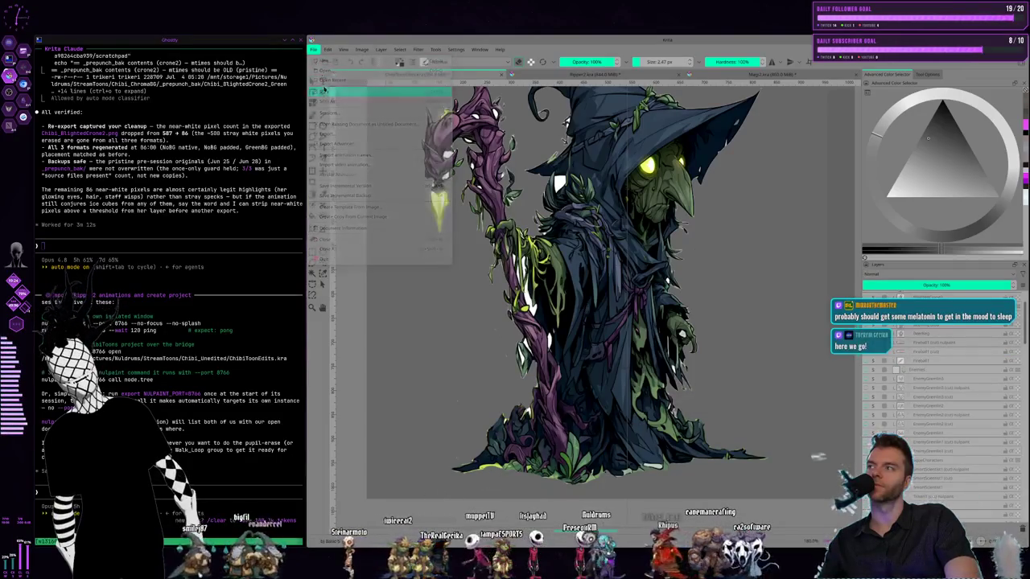
click(314, 50)
mouse_move(333, 80)
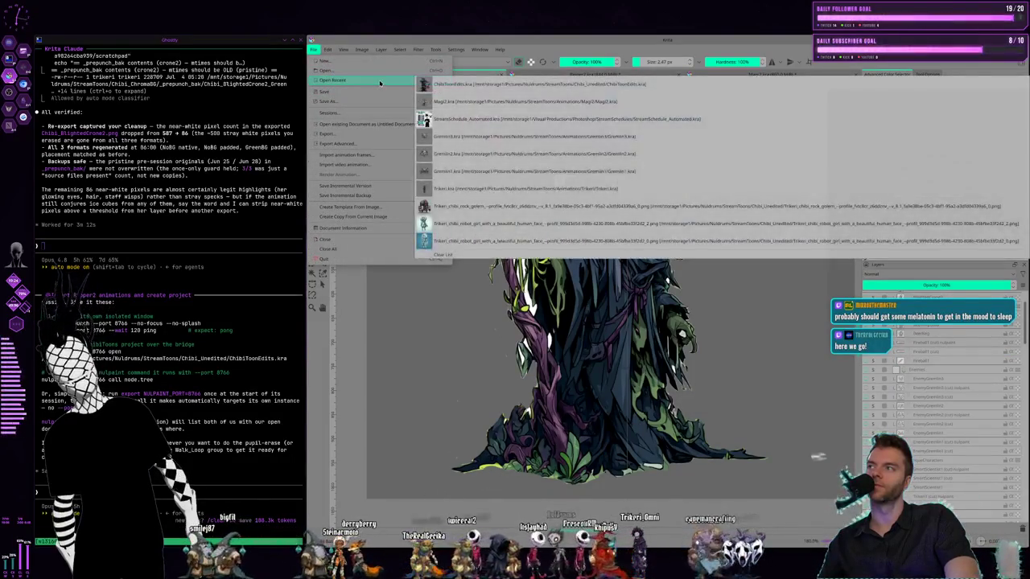
click(363, 71)
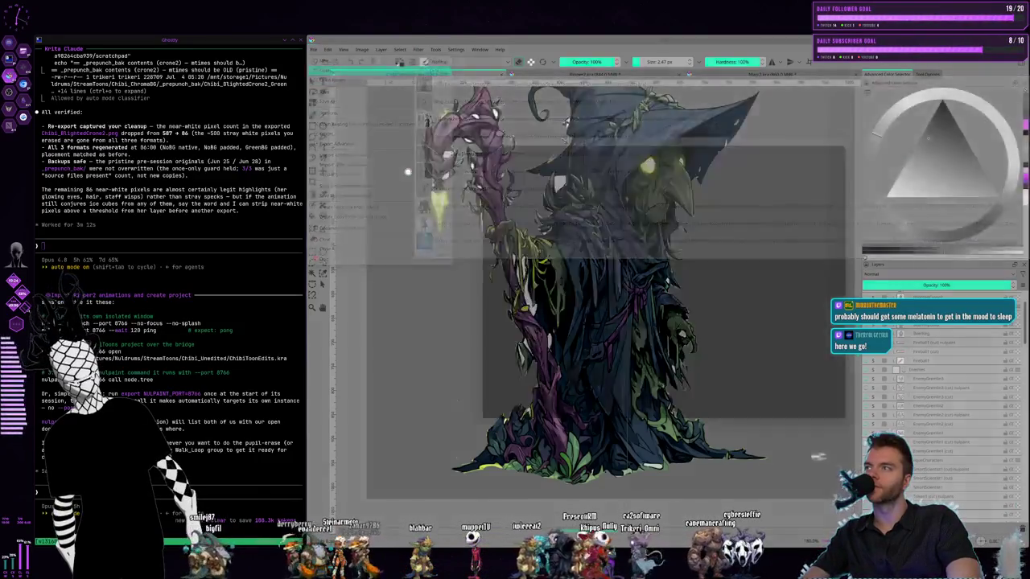
click(616, 149)
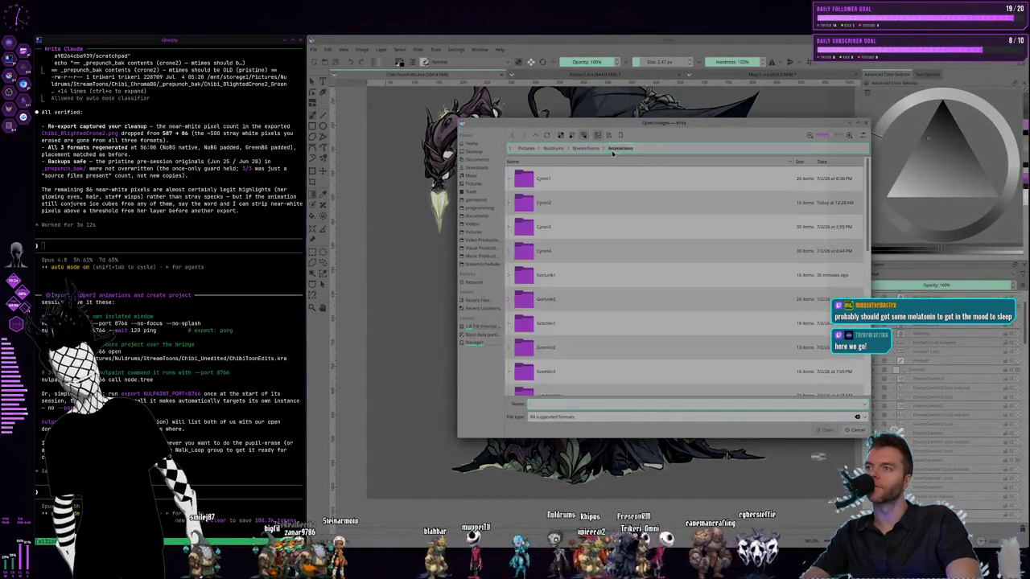
click(586, 149)
click(581, 322)
click(827, 431)
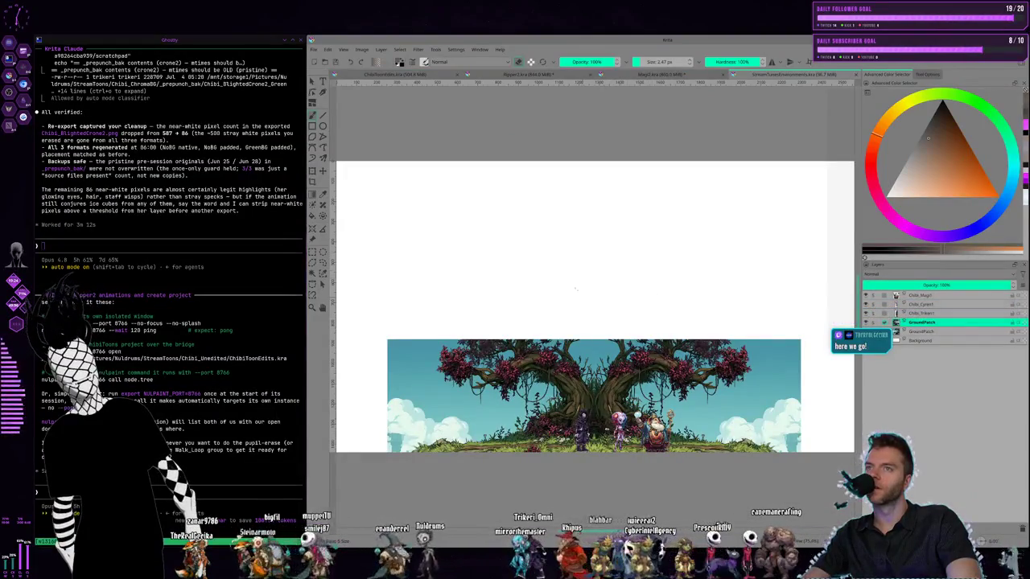
scroll(579, 423, up, 1)
scroll(579, 422, up, 1)
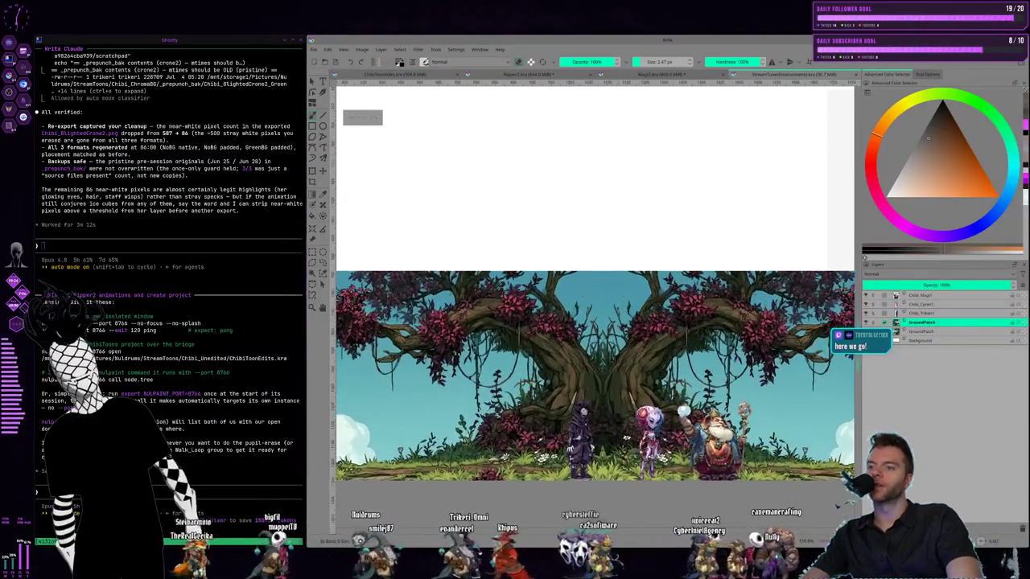
scroll(579, 422, up, 1)
scroll(600, 467, up, 2)
scroll(599, 466, up, 2)
scroll(600, 467, up, 1)
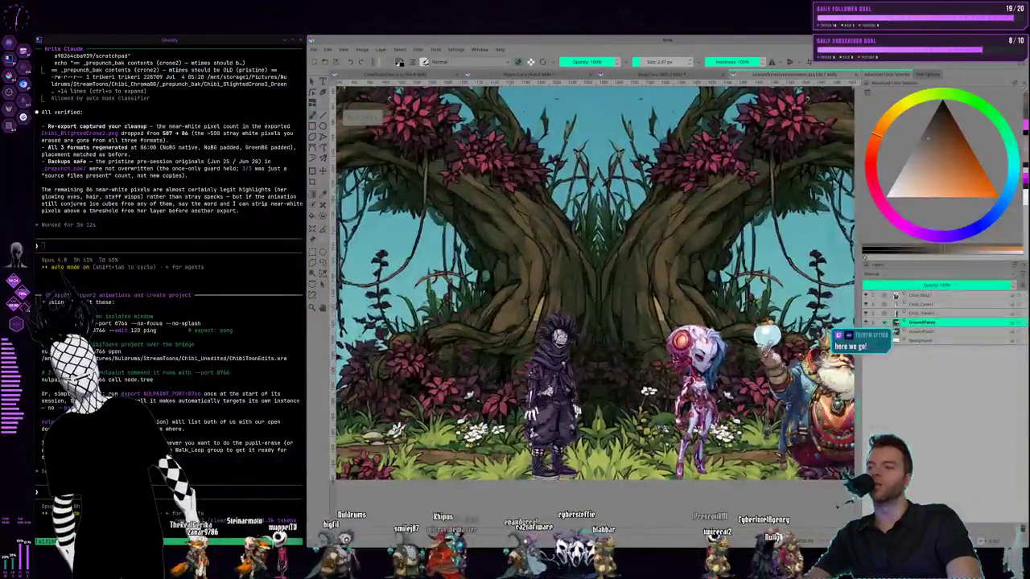
scroll(600, 466, up, 1)
scroll(483, 281, up, 1)
scroll(483, 281, up, 1)
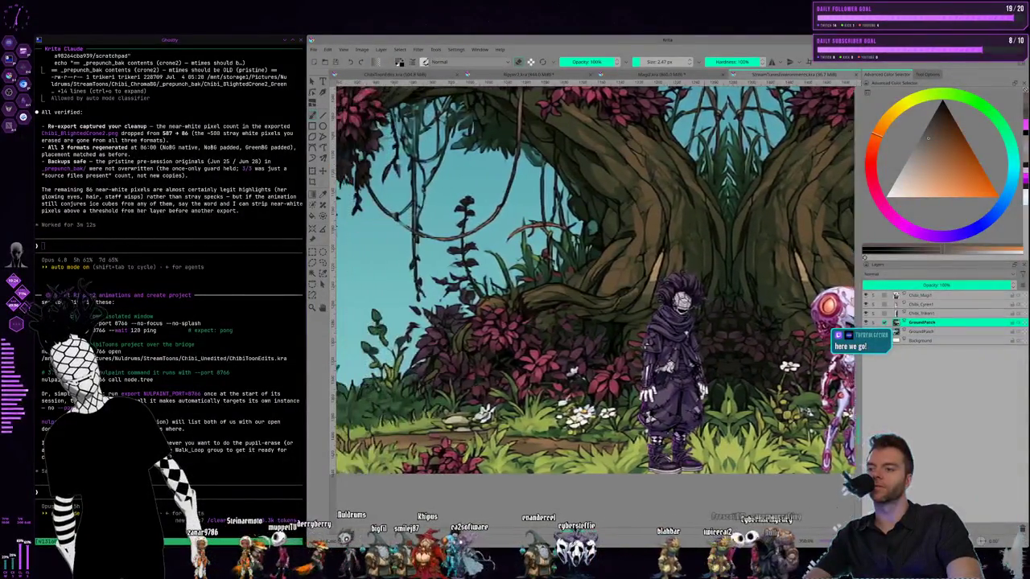
scroll(483, 281, up, 2)
scroll(595, 278, left, 3)
scroll(595, 278, left, 2)
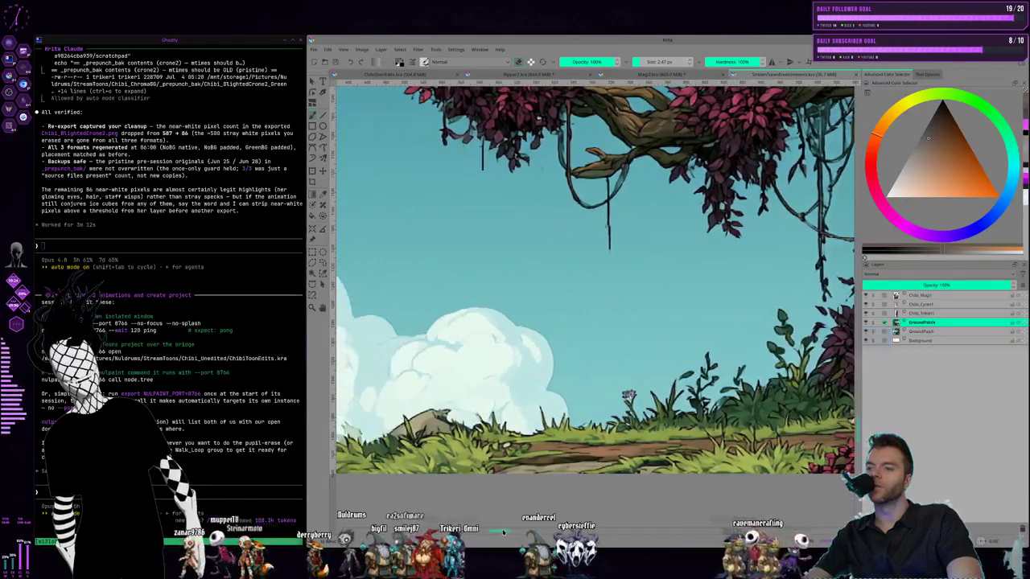
scroll(595, 278, right, 2)
scroll(595, 278, right, 1)
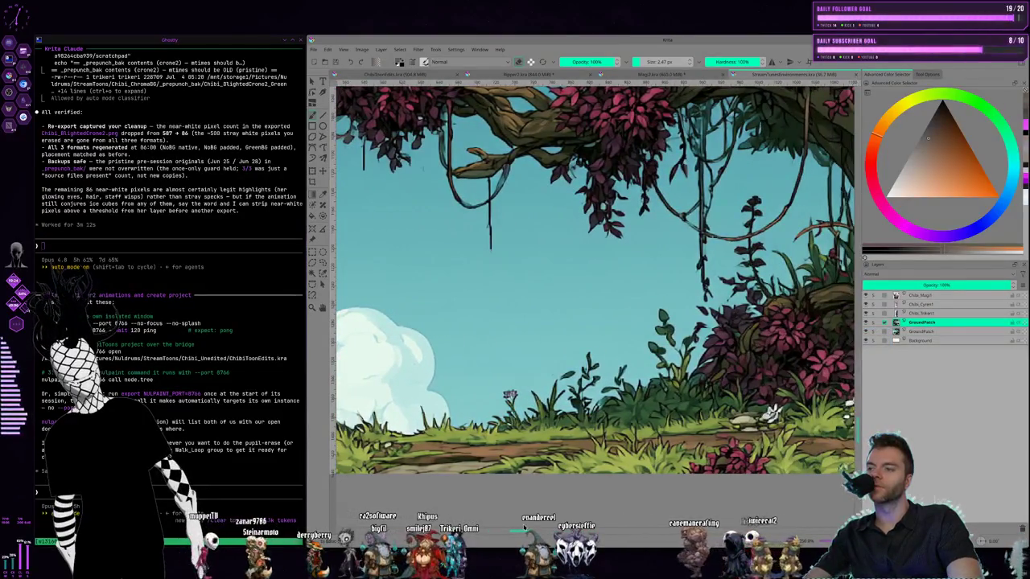
scroll(595, 277, down, 1)
scroll(596, 277, down, 1)
scroll(595, 277, down, 1)
scroll(595, 277, down, 1)
scroll(619, 450, up, 1)
scroll(619, 451, up, 1)
scroll(619, 450, up, 1)
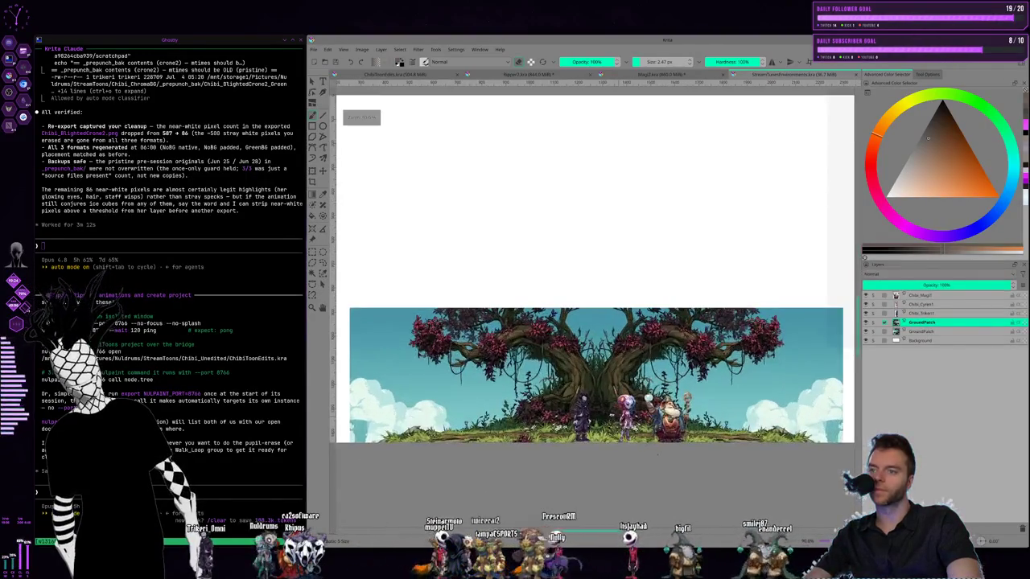
On the GroundPatch layer, marquee and delete the sky and tree area above the ground
click(865, 322)
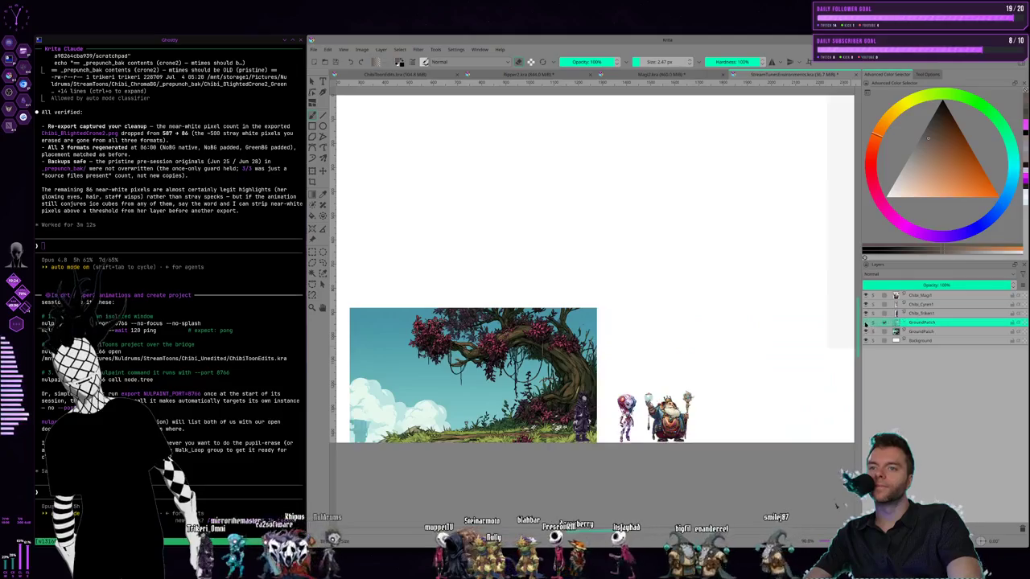
click(867, 330)
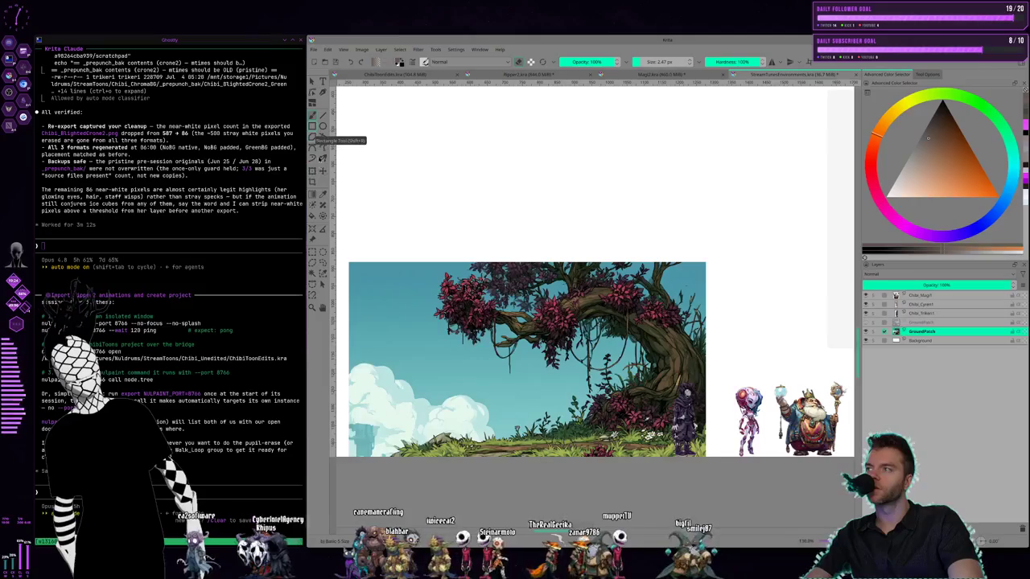
click(313, 250)
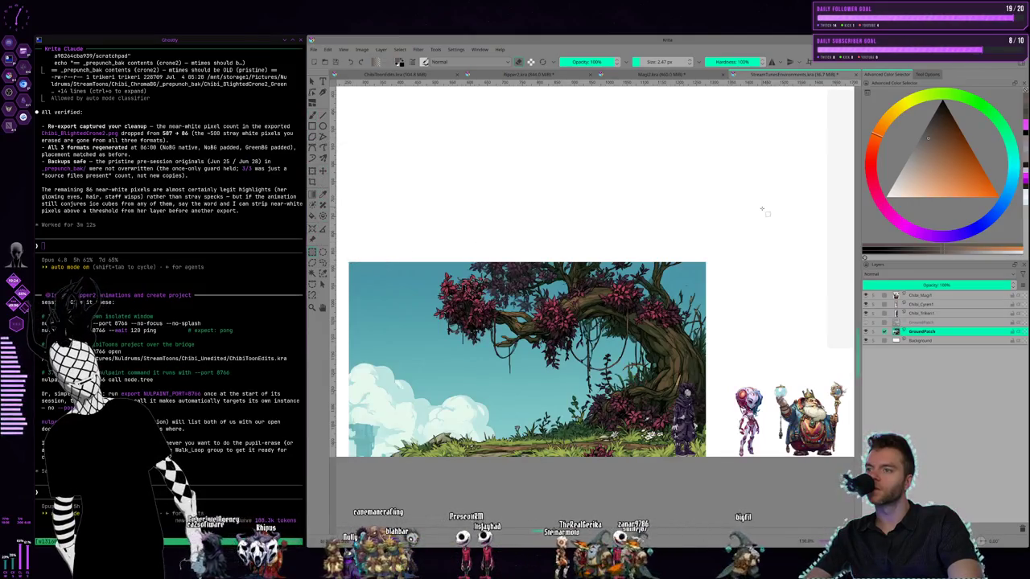
drag(760, 210, 358, 406)
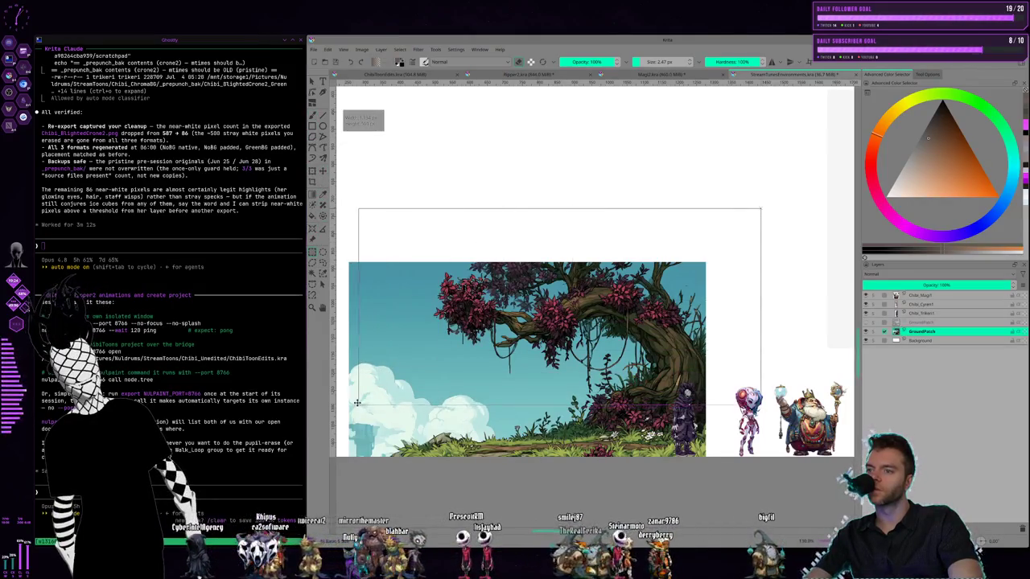
drag(359, 407, 348, 391)
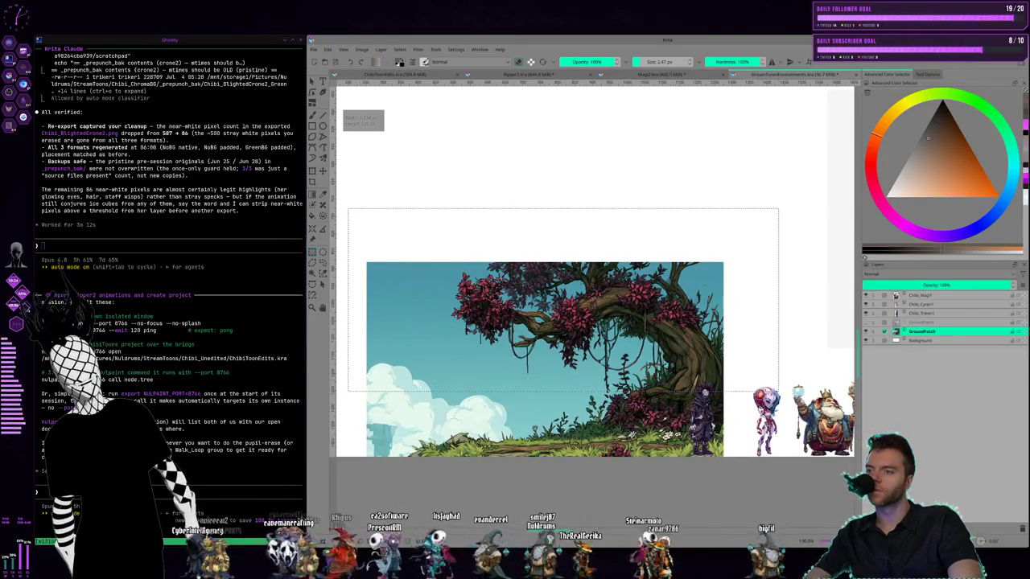
key(Delete)
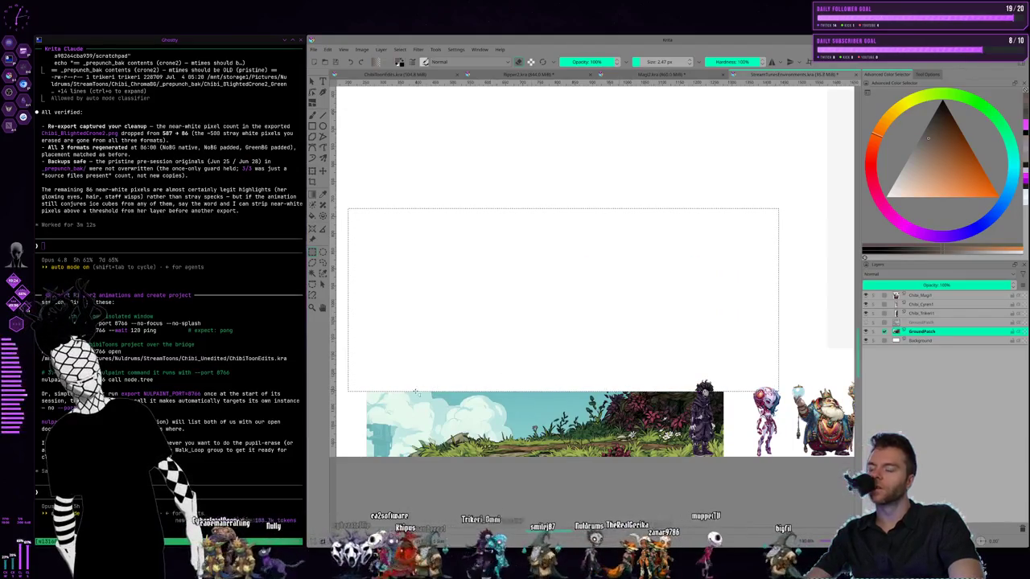
click(377, 384)
Erase the leftover cloud strip and the cloud edge at the left
drag(353, 374, 546, 416)
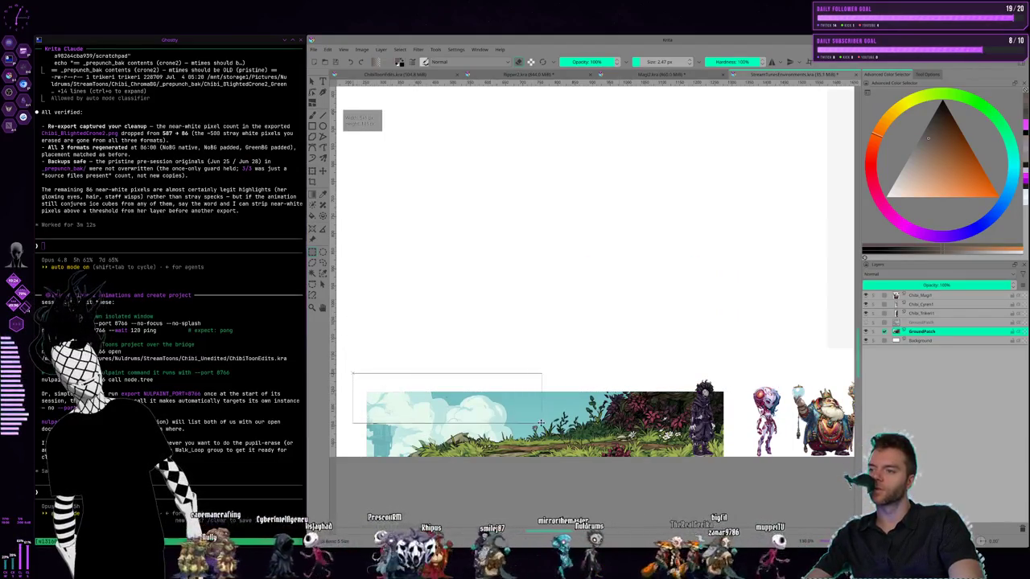
key(Delete)
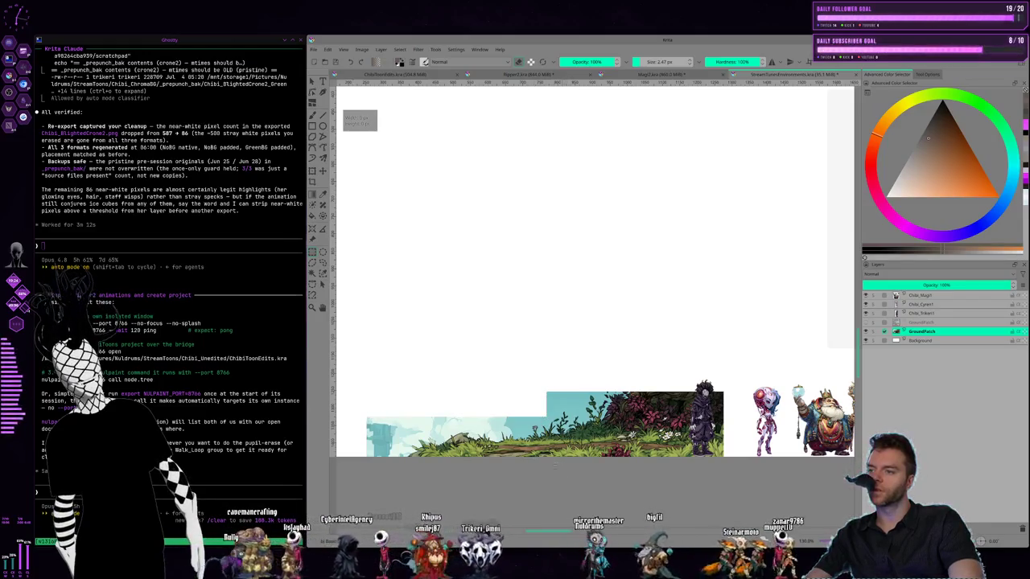
drag(355, 394, 416, 492)
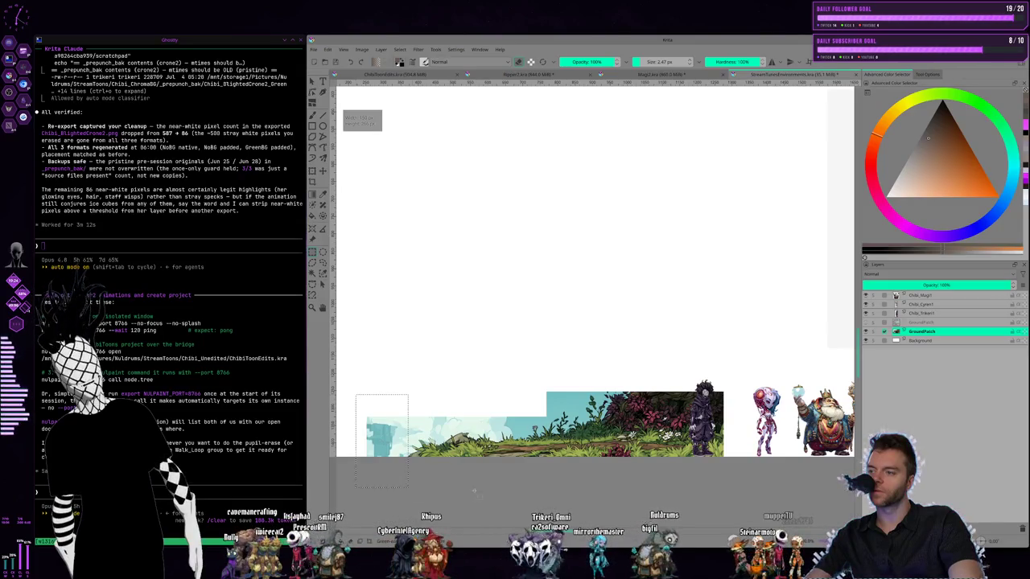
key(Delete)
click(564, 467)
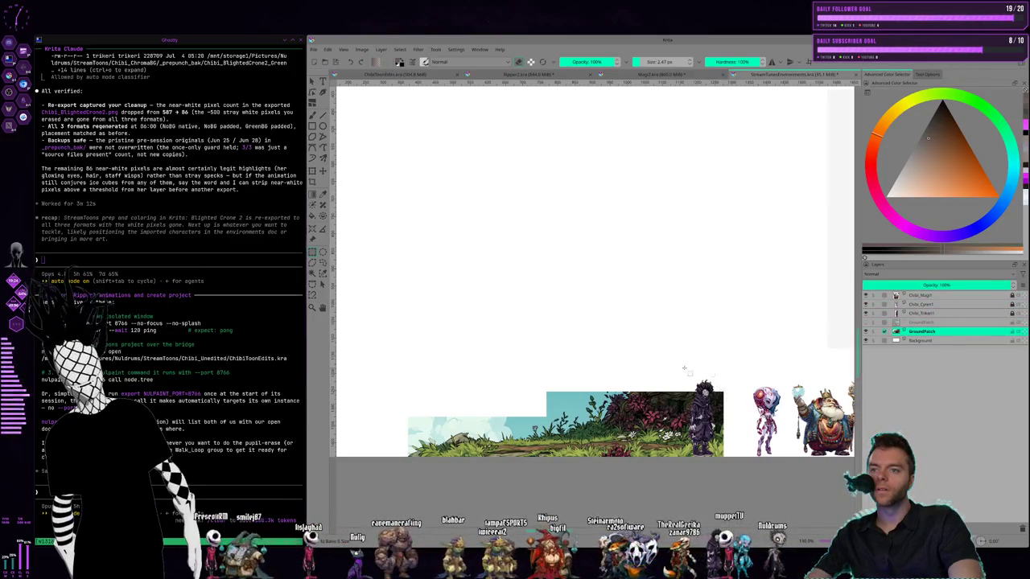
Delete the remaining background above the bushes and the teal sky remnants, then deselect
mouse_move(629, 355)
mouse_down()
mouse_move(742, 369)
mouse_move(697, 399)
mouse_move(618, 418)
mouse_up()
key(Delete)
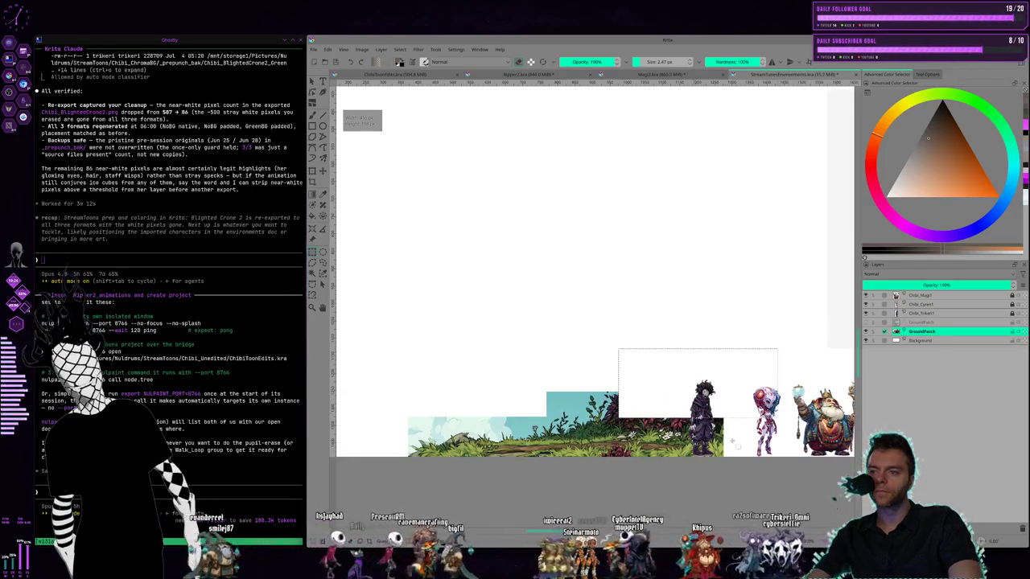
key(ctrl+shift+a)
drag(500, 356, 580, 412)
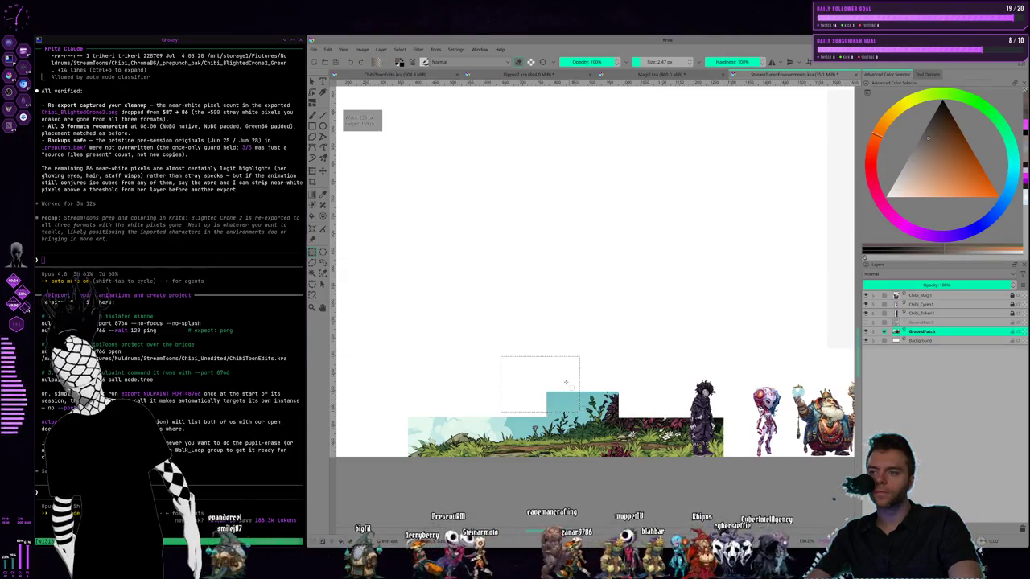
key(Delete)
key(ctrl+shift+a)
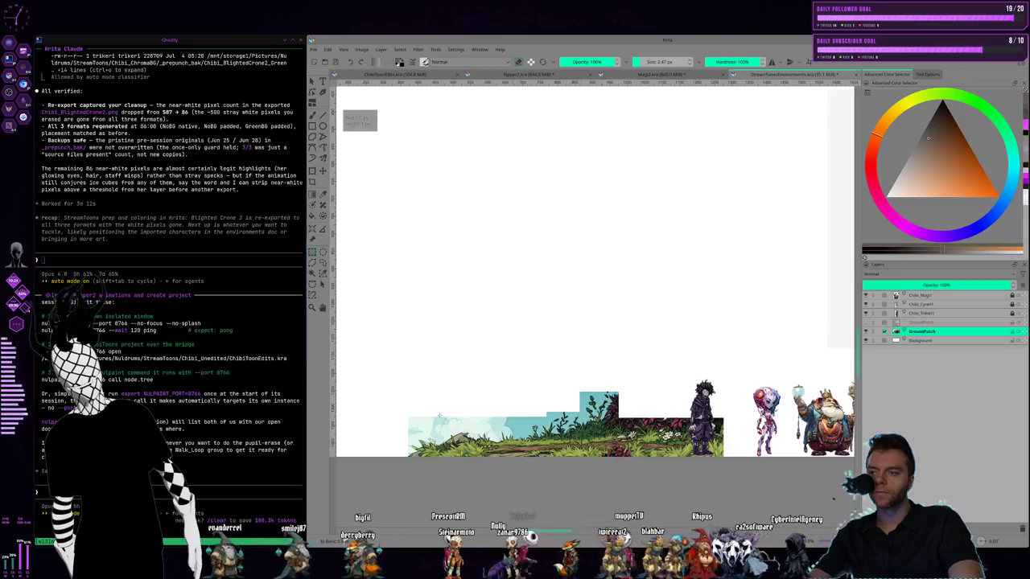
drag(393, 387, 527, 431)
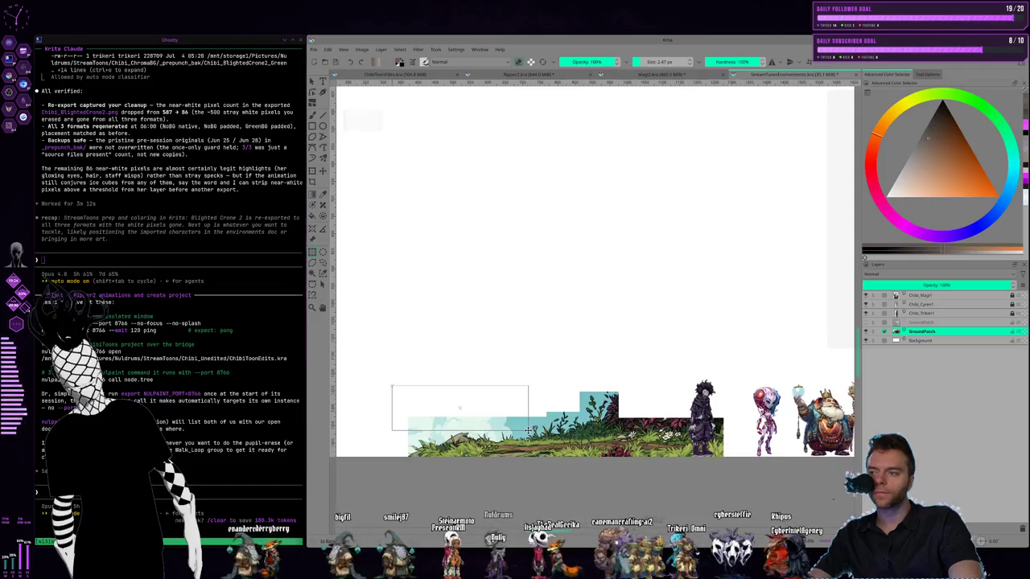
key(Delete)
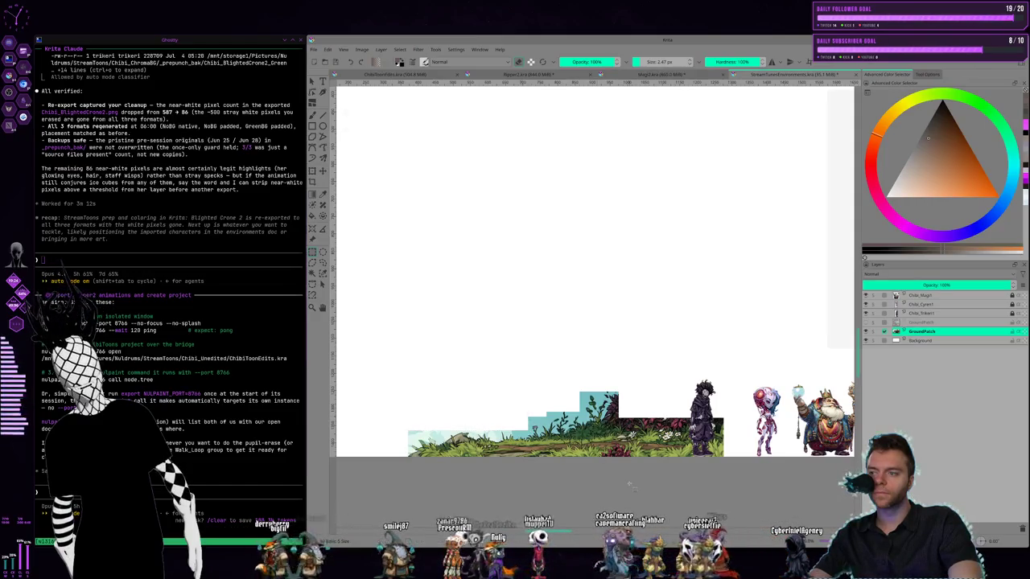
key(ctrl+shift+a)
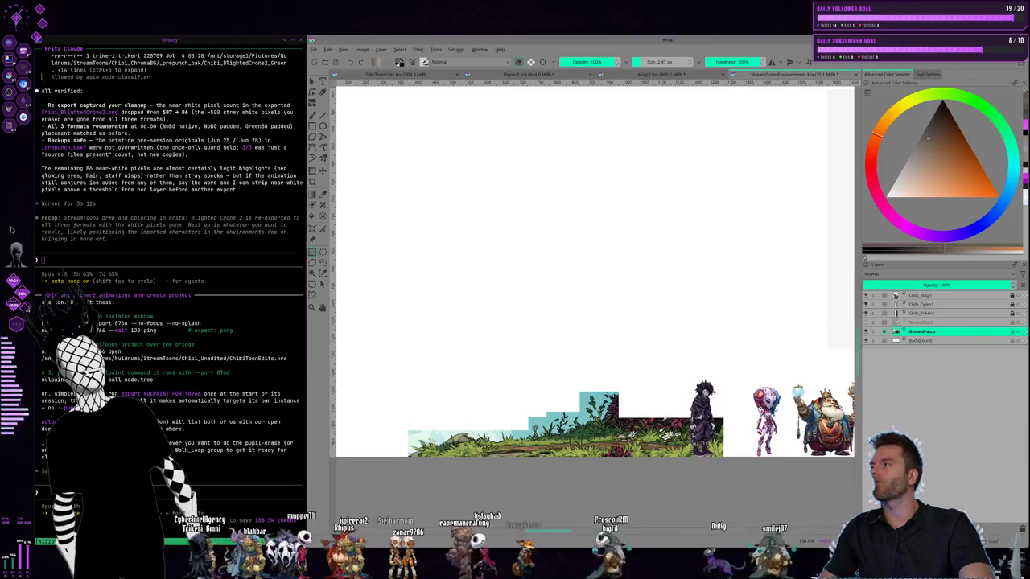
Turn Krita's dock accents cyan, check the Image menu, then move to the Kling AI workspace
right_click(42, 248)
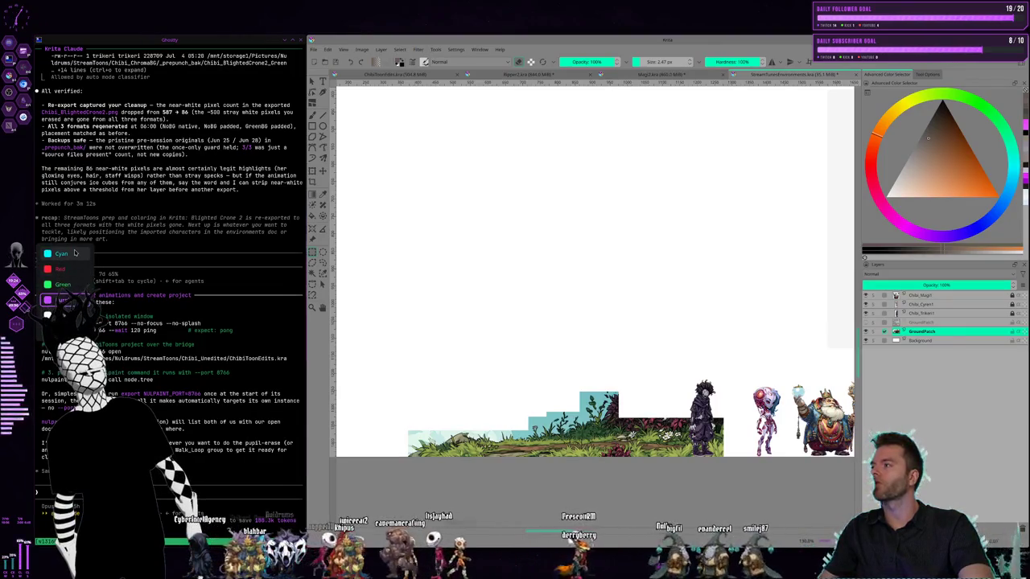
click(74, 252)
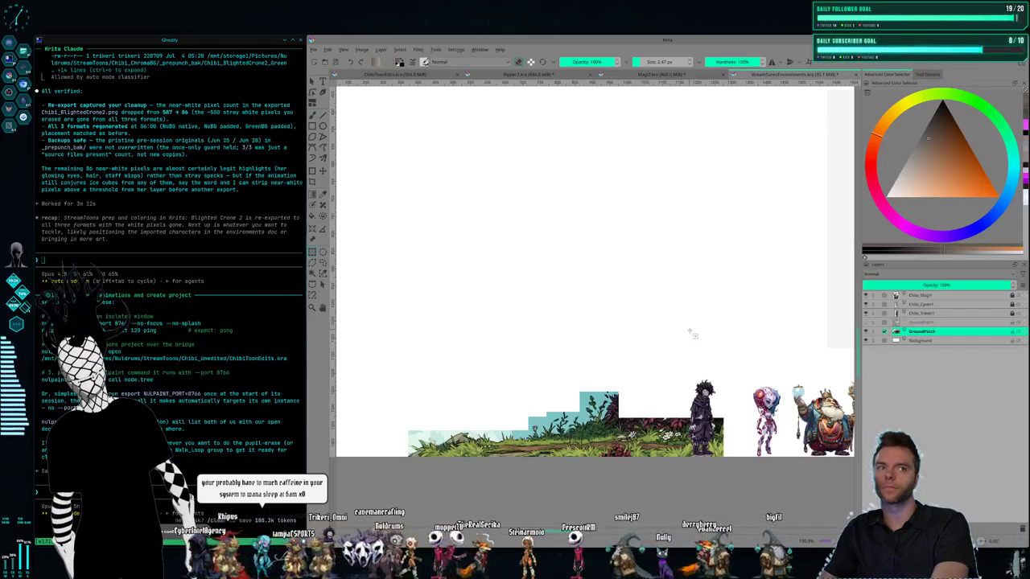
key(alt+i)
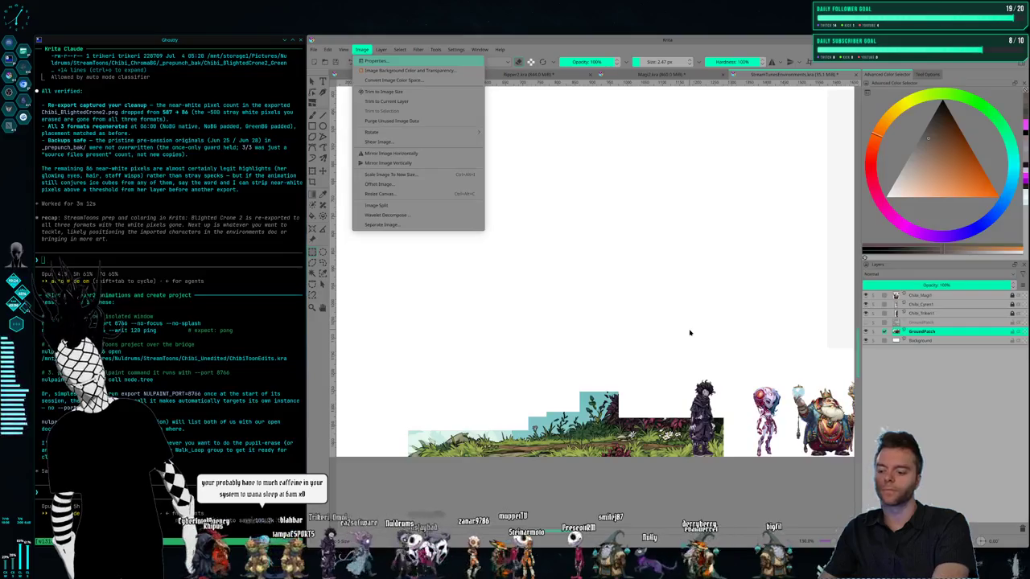
key(Escape)
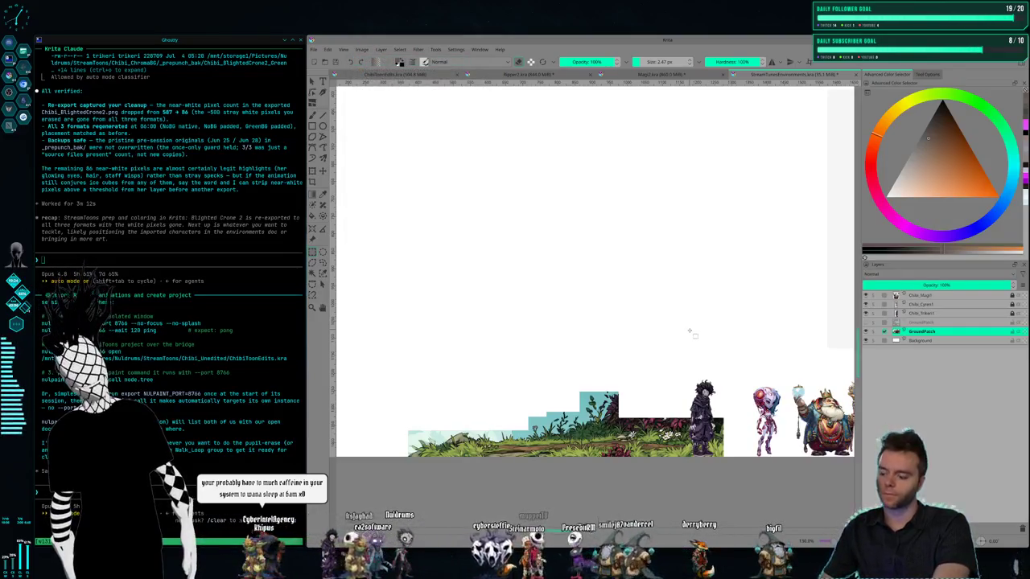
key(super+Right)
key(super+Right)
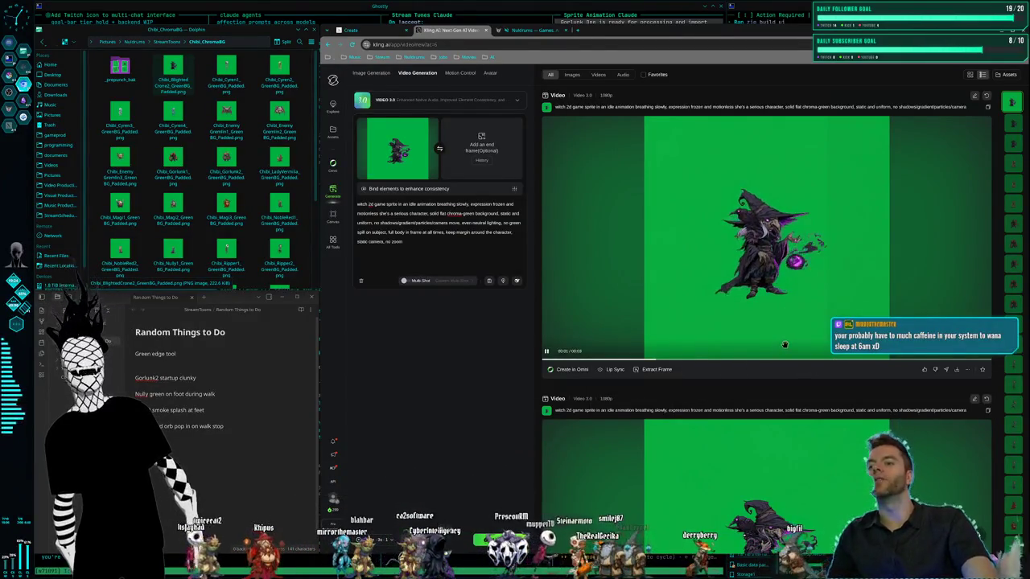
Scroll through the green-screen Blighted Crone 2 idle-animation videos to review them
scroll(670, 460, down, 2)
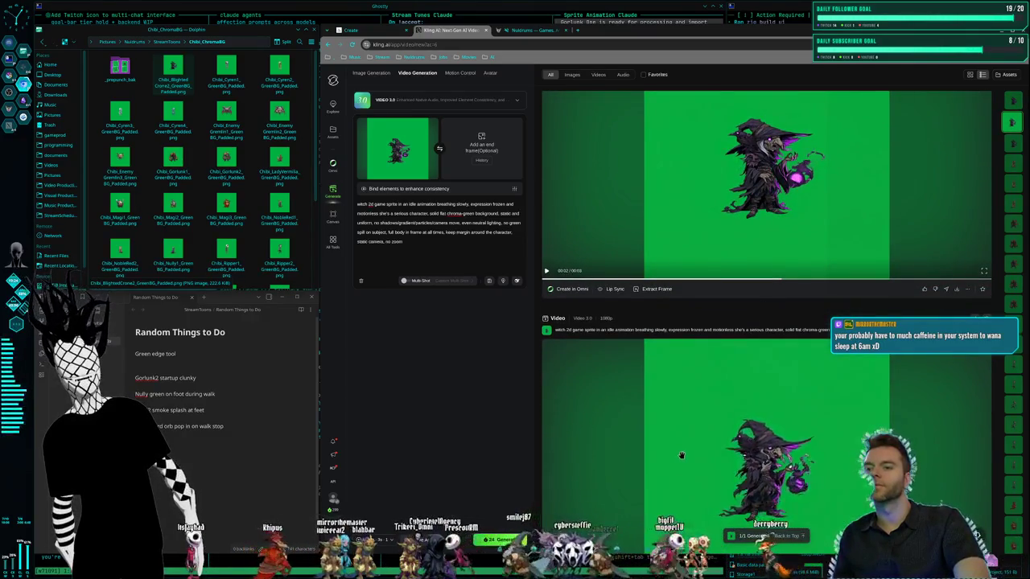
scroll(667, 402, up, 2)
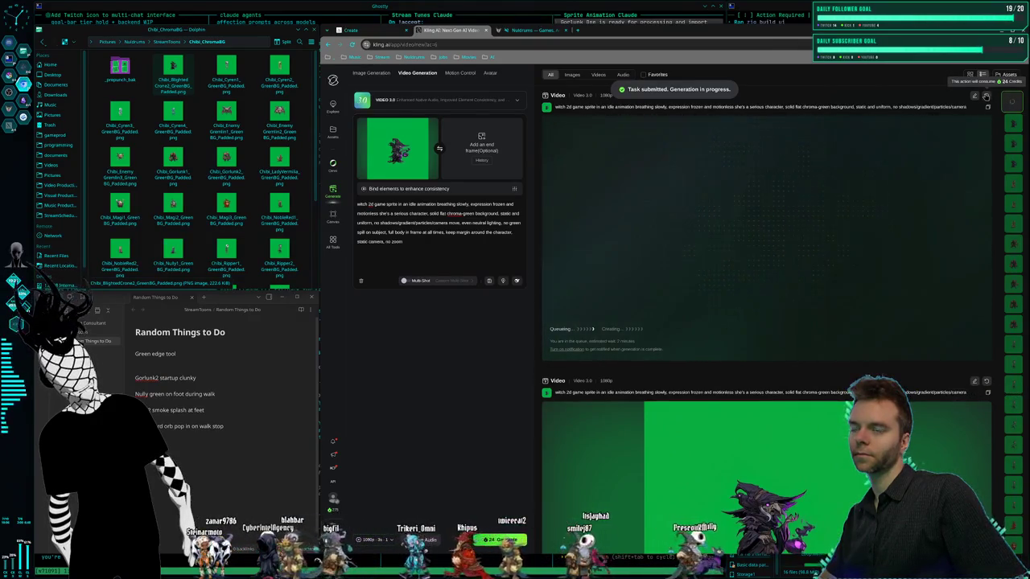
click(520, 32)
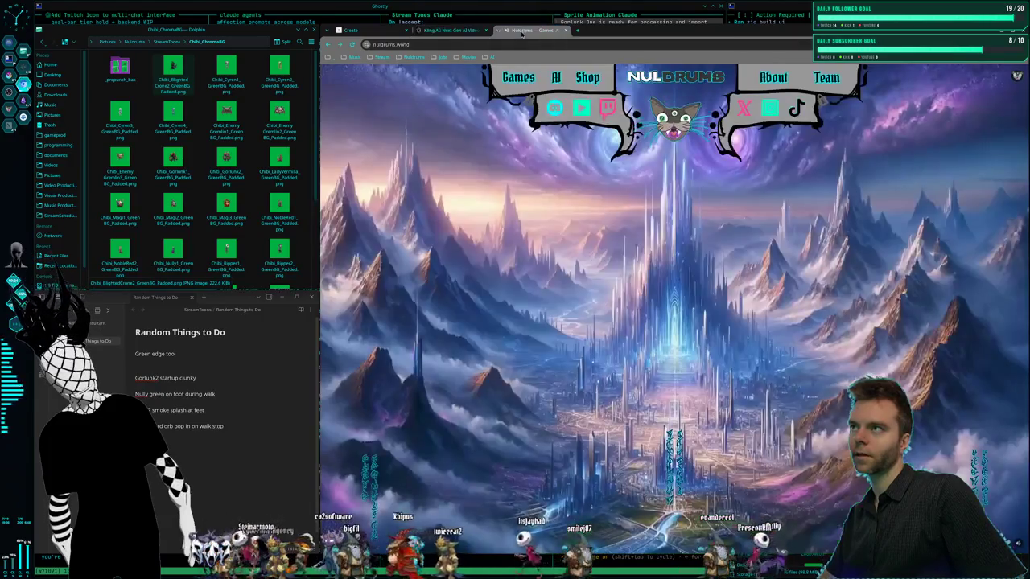
click(452, 30)
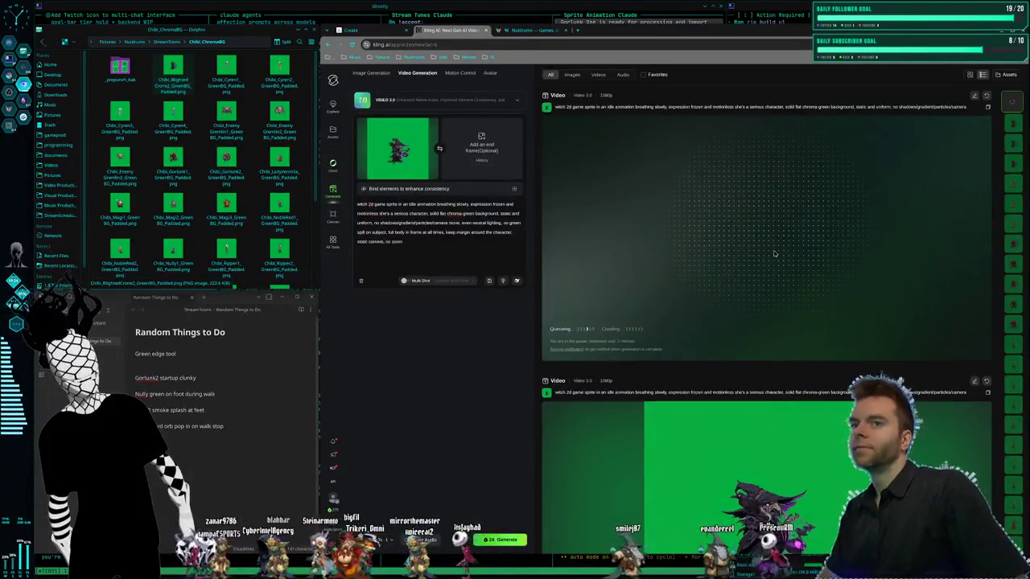
scroll(852, 265, down, 3)
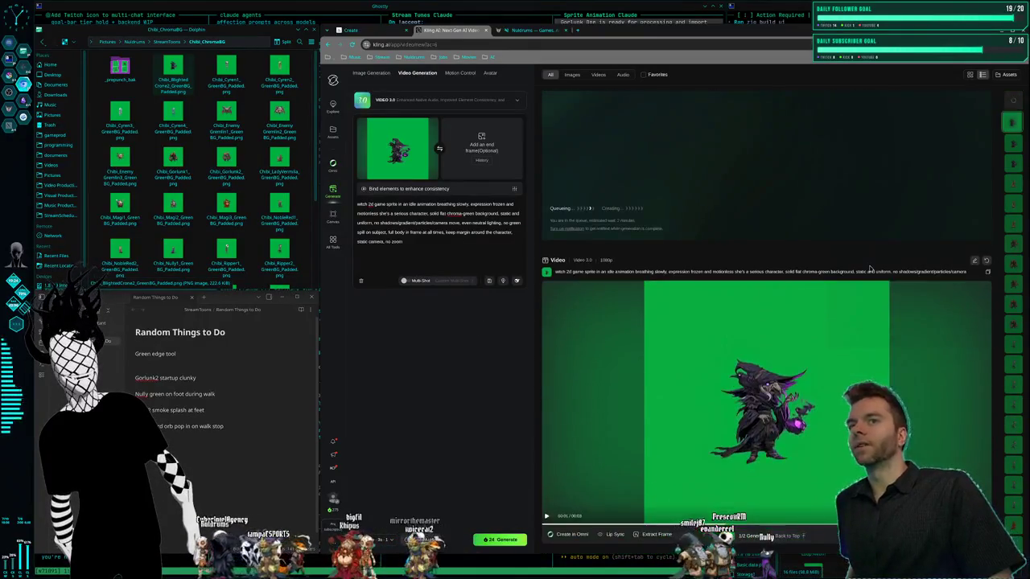
scroll(869, 270, down, 3)
scroll(867, 268, down, 3)
scroll(865, 267, down, 3)
scroll(864, 266, down, 3)
scroll(863, 266, down, 4)
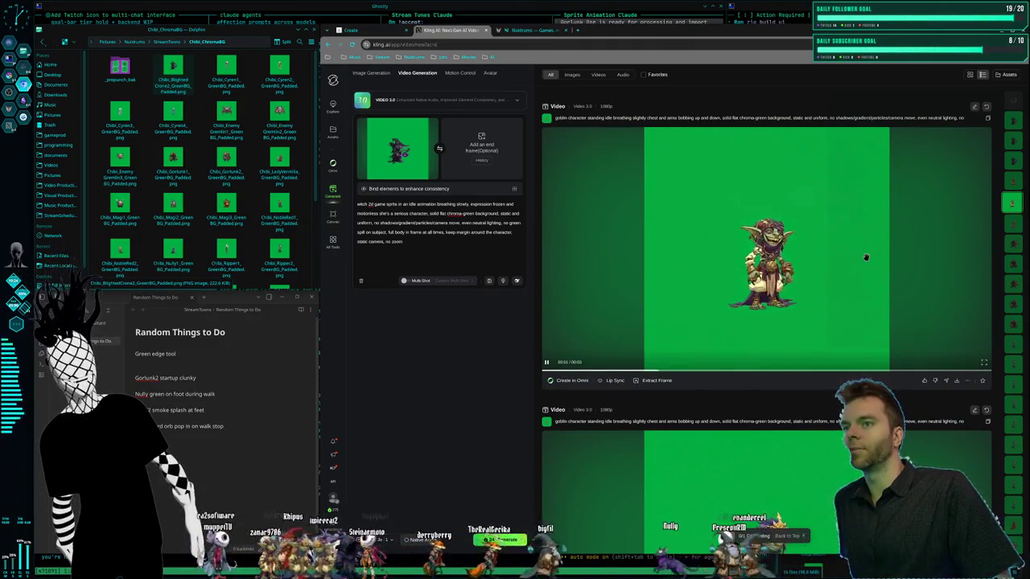
scroll(865, 258, down, 1)
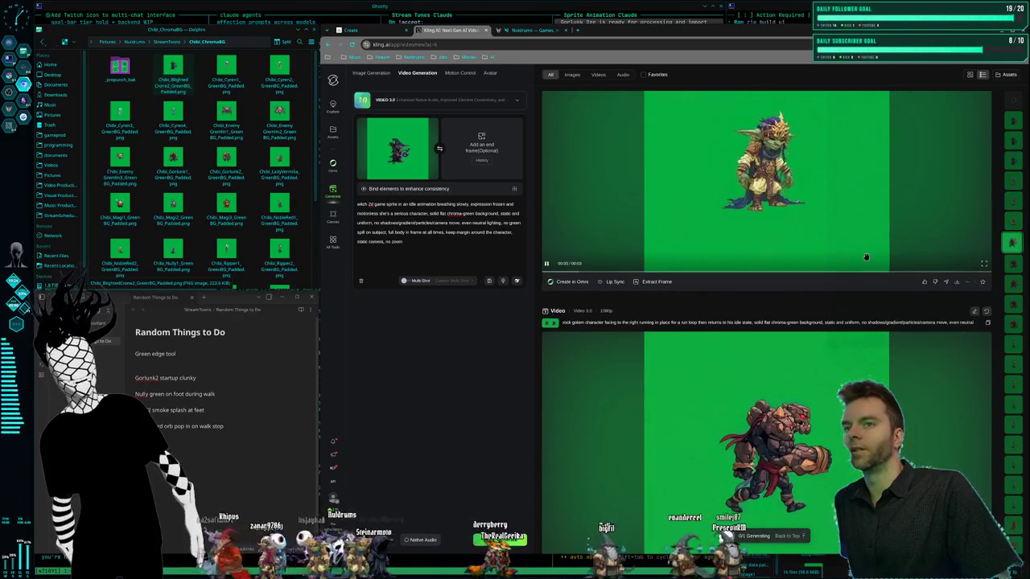
scroll(866, 257, down, 2)
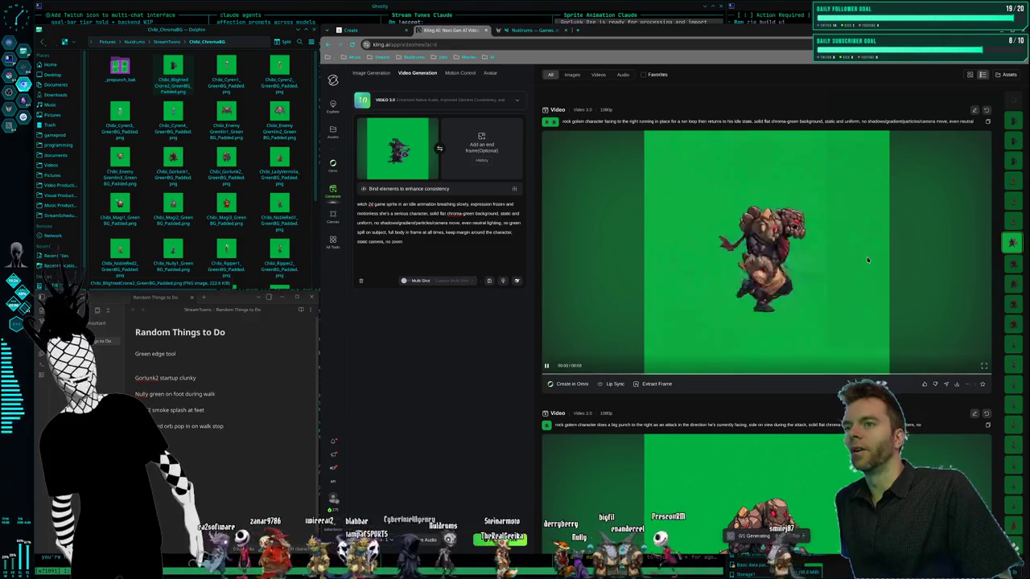
scroll(804, 395, up, 5)
scroll(804, 395, up, 2)
scroll(792, 387, up, 2)
scroll(784, 383, up, 2)
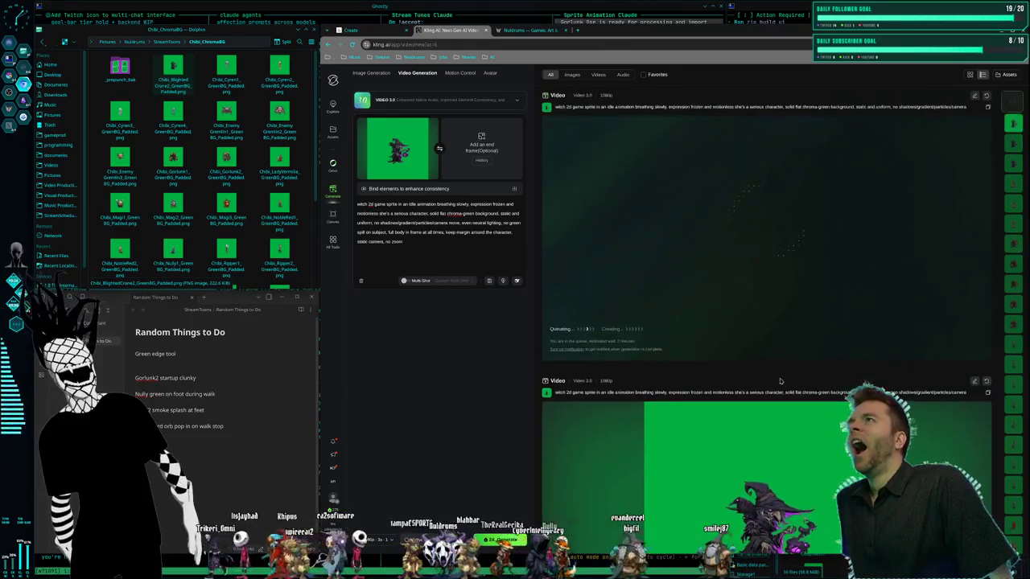